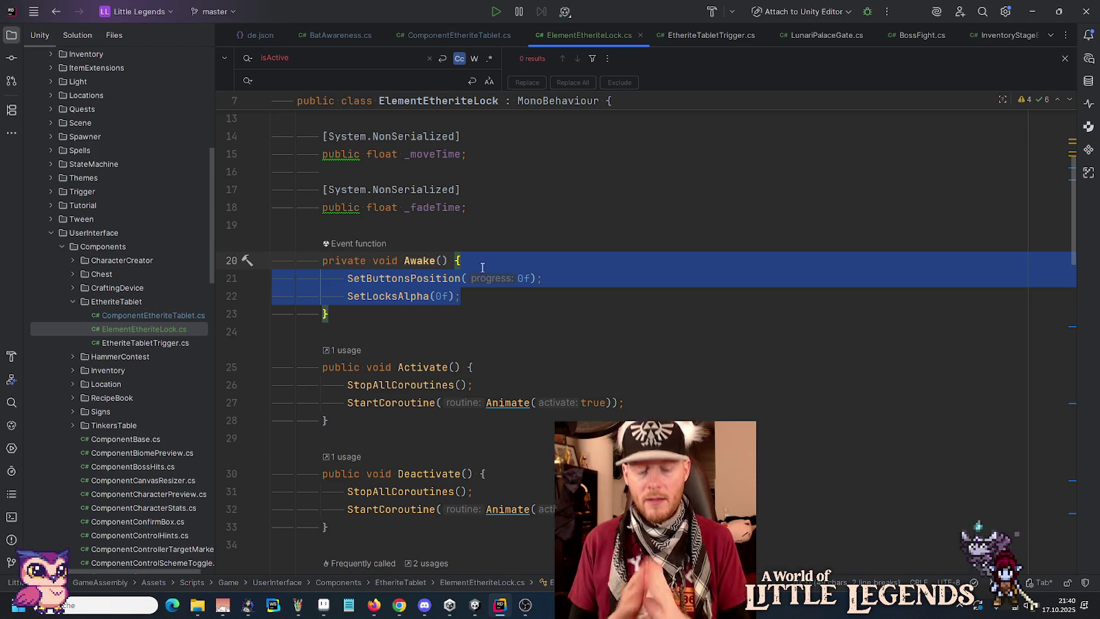
- Switch from Rider's ElementEtheriteLock.cs back to the Unity editor with the etherite tablet prefab
{"action": "left_click", "coordinate": [476, 605]}
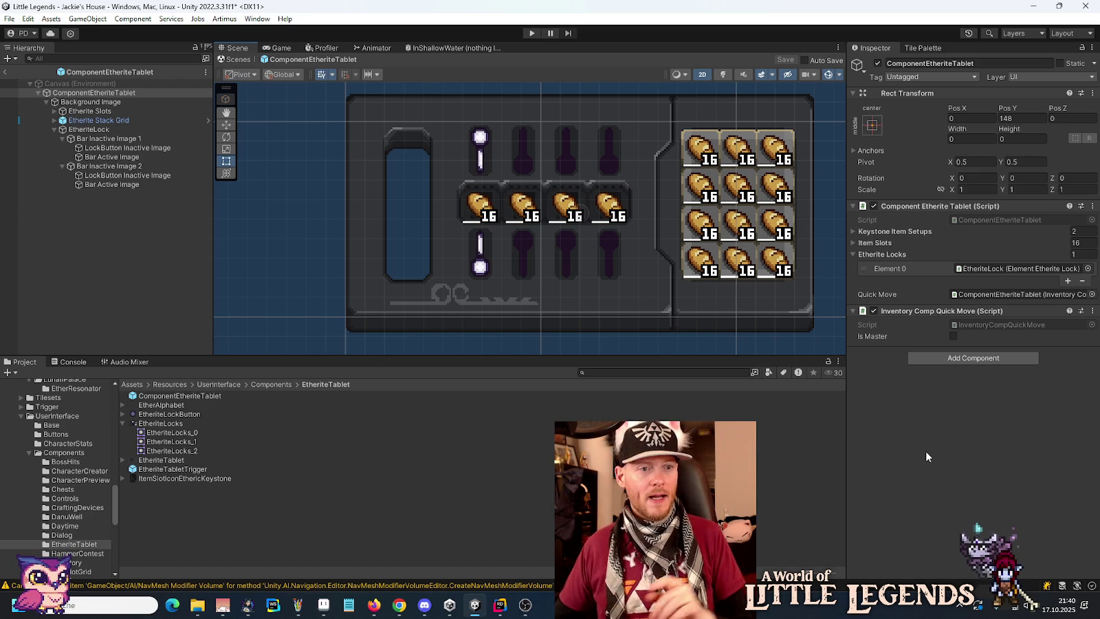
- Rename the EtheriteLock object to ElementEtheriteLock and save the tablet prefab
{"action": "left_click", "coordinate": [102, 131]}
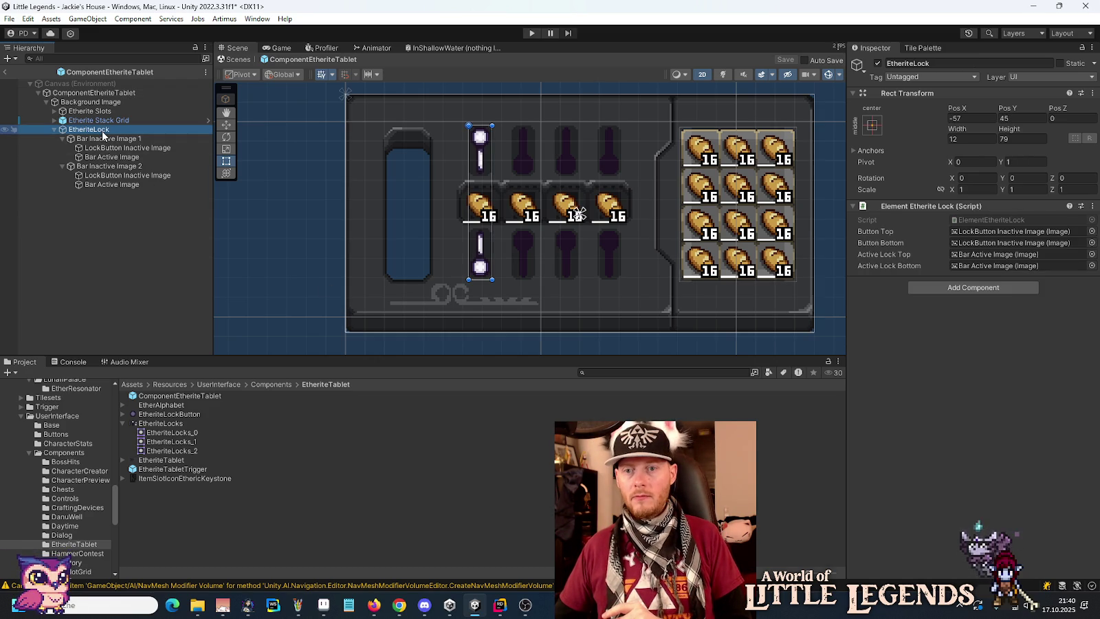
{"action": "left_click", "coordinate": [102, 130]}
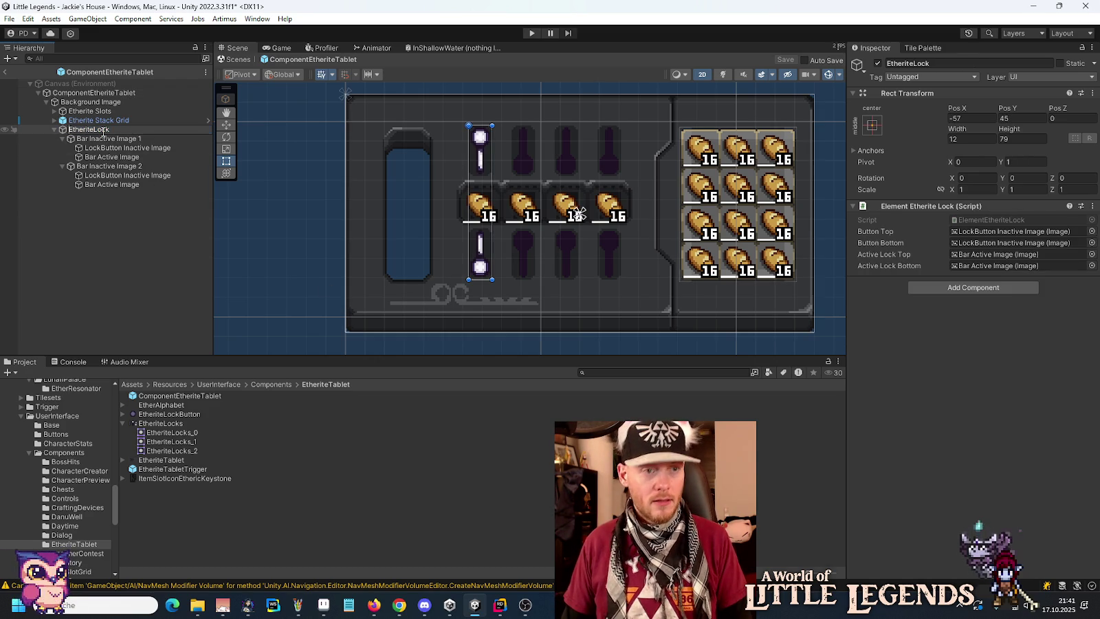
{"action": "type", "text": "lement"}
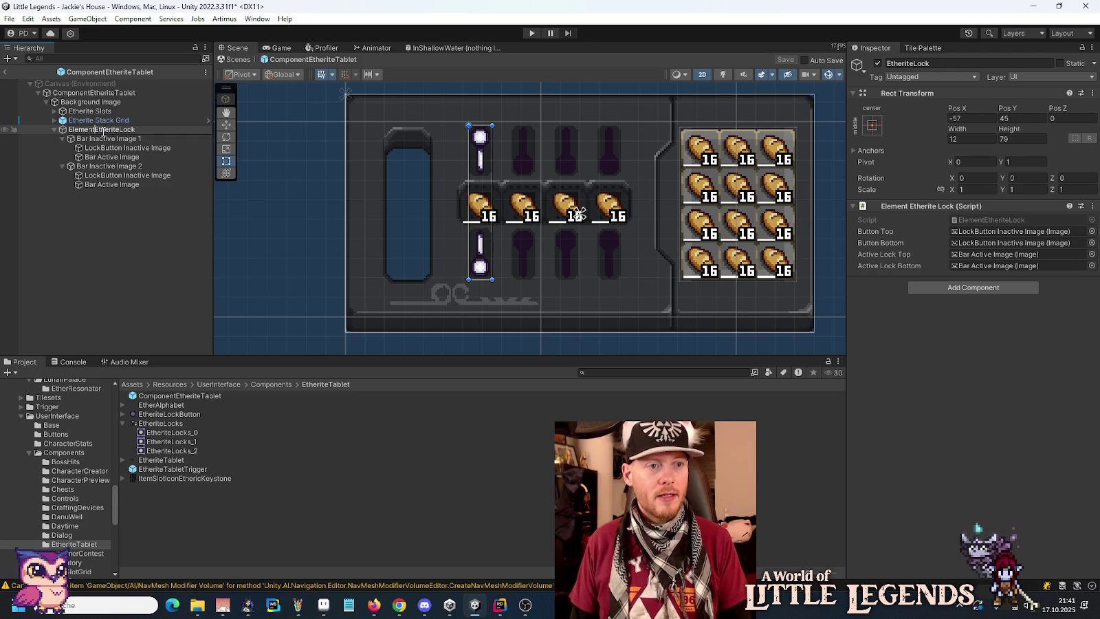
{"action": "key", "text": "Return"}
{"action": "key", "text": "ctrl+s"}
{"action": "left_click", "coordinate": [218, 541]}
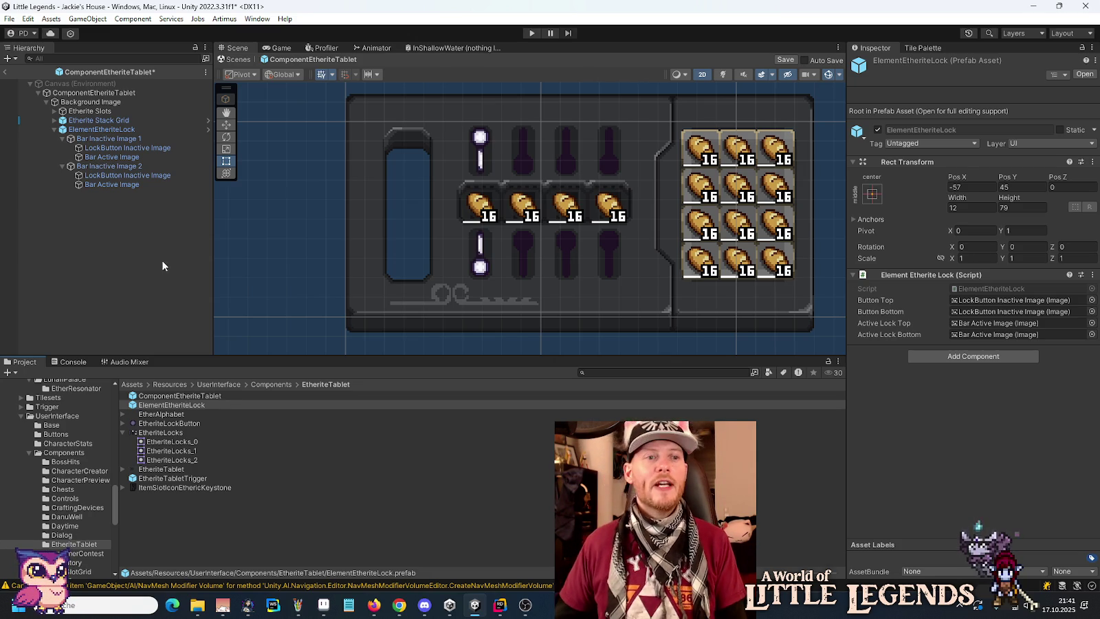
{"action": "left_click", "coordinate": [54, 129]}
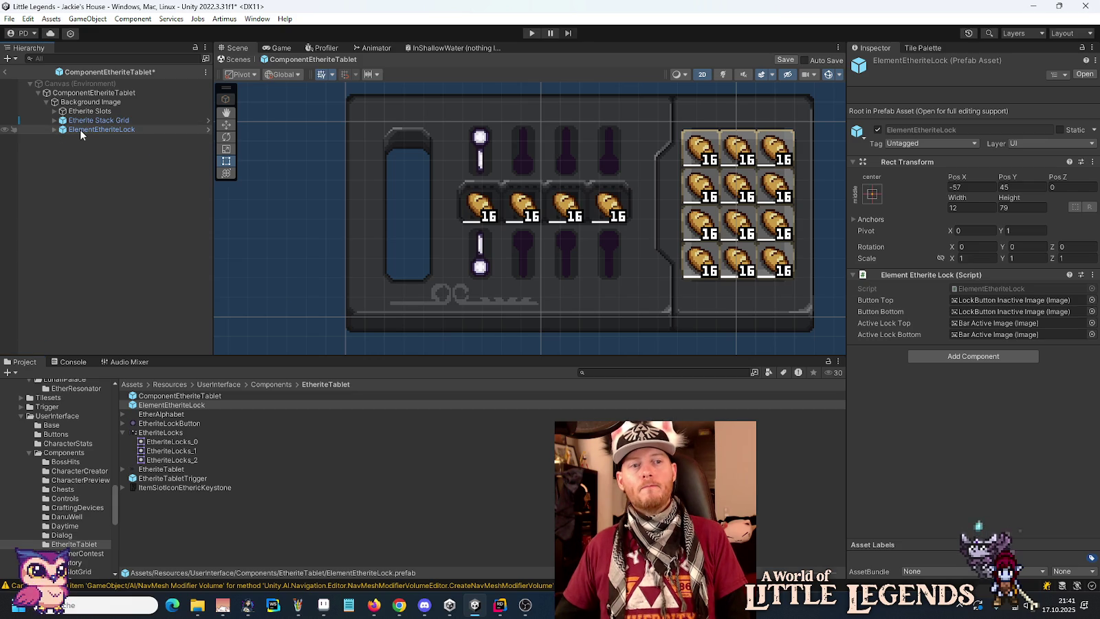
- Duplicate ElementEtheriteLock three times and move the first copy into the tablet's second column
{"action": "left_click", "coordinate": [80, 129]}
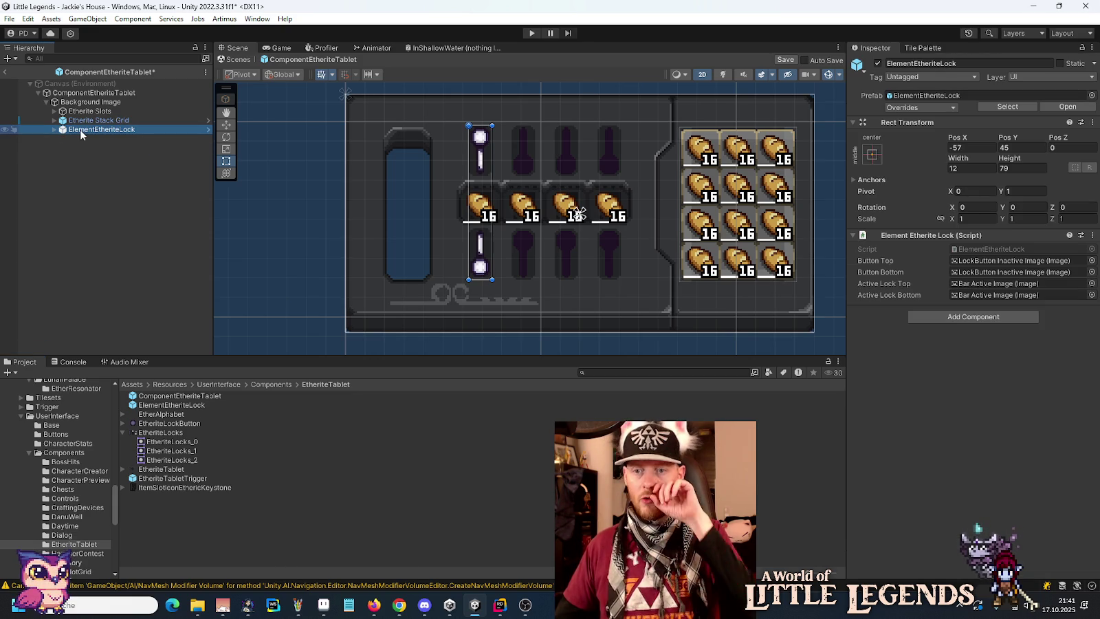
{"action": "key", "text": "ctrl+d"}
{"action": "key", "text": "ctrl+d"}
{"action": "key", "text": "ctrl+d"}
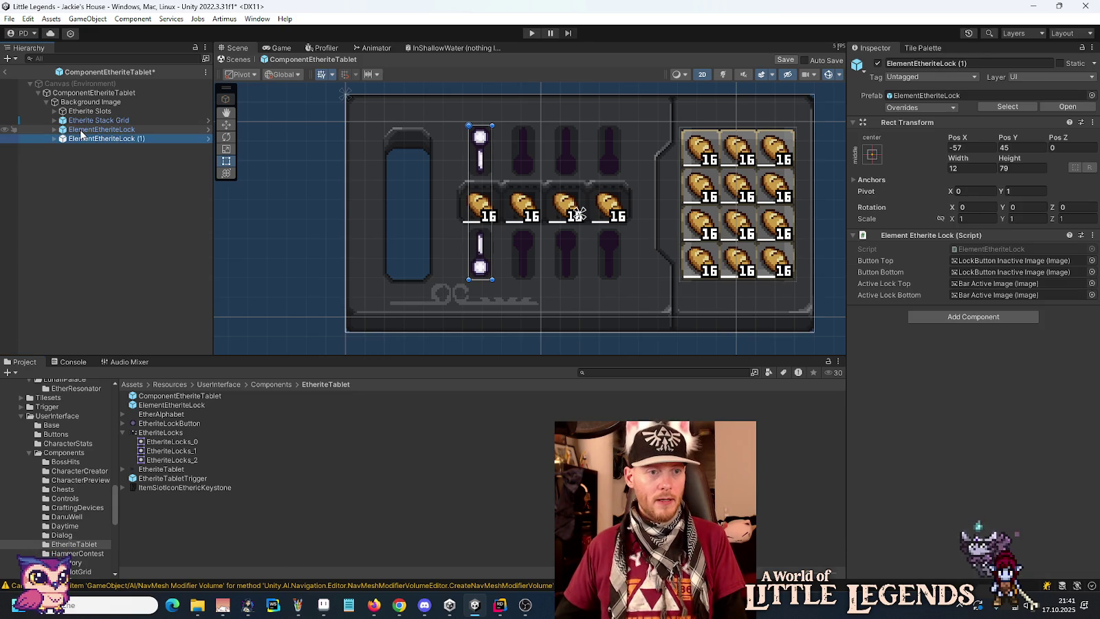
{"action": "left_click", "coordinate": [101, 140]}
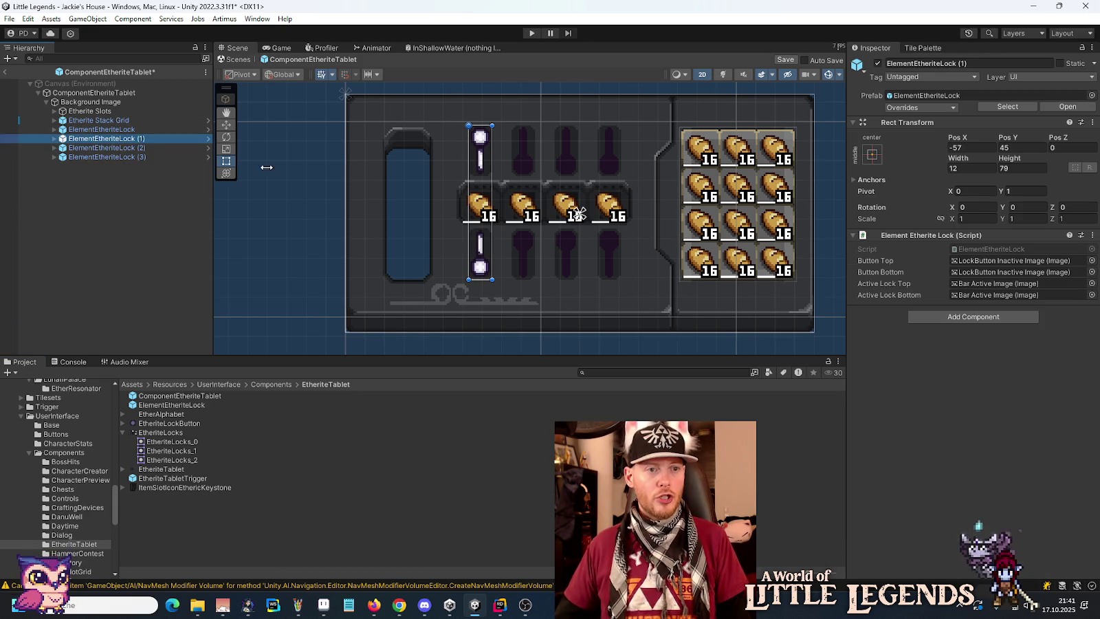
{"action": "scroll", "coordinate": [540, 161], "scroll_direction": "up", "scroll_amount": 1}
{"action": "left_click", "coordinate": [226, 124]}
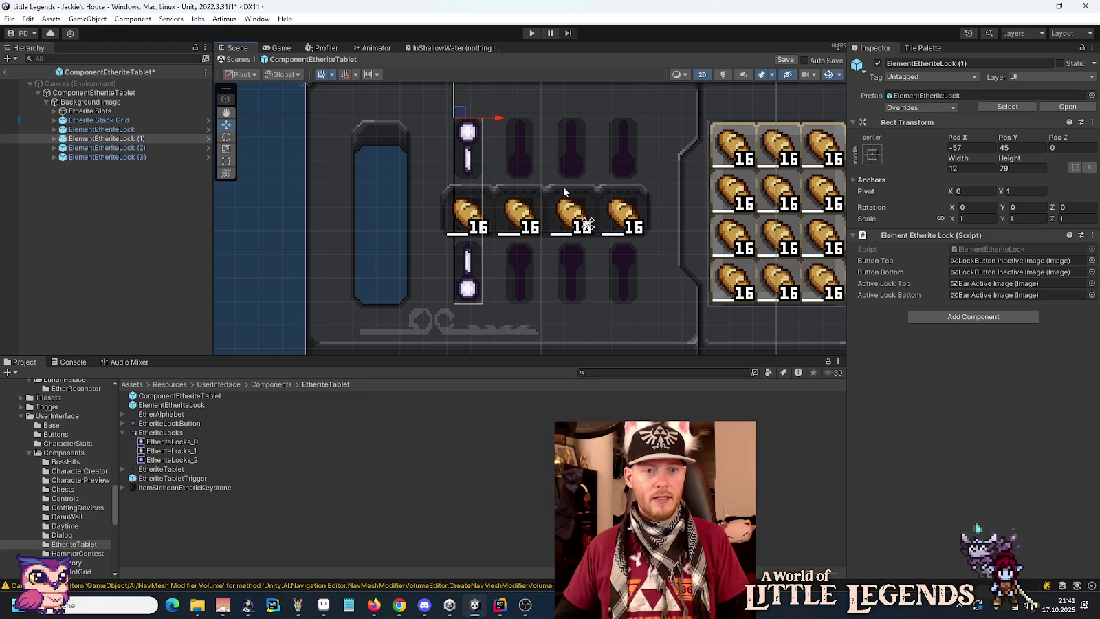
{"action": "scroll", "coordinate": [508, 120], "scroll_direction": "up", "scroll_amount": 3}
{"action": "left_click_drag", "start_coordinate": [463, 118], "coordinate": [543, 120]}
- Move ElementEtheriteLock (2) and (3) into the third and fourth columns
{"action": "left_click", "coordinate": [138, 148]}
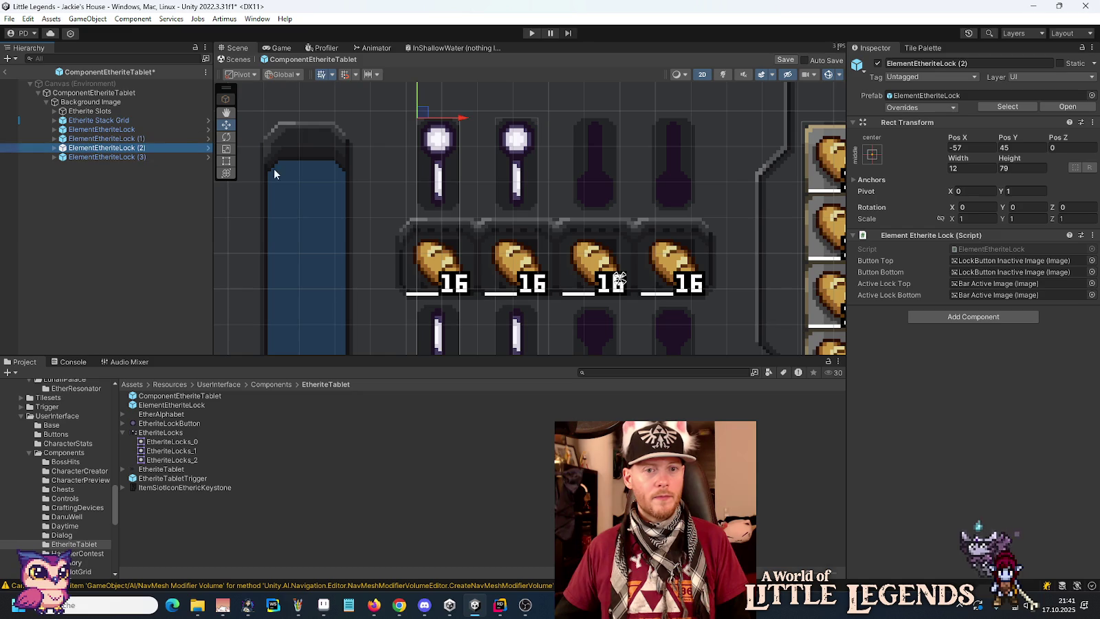
{"action": "left_click_drag", "start_coordinate": [461, 118], "coordinate": [618, 119]}
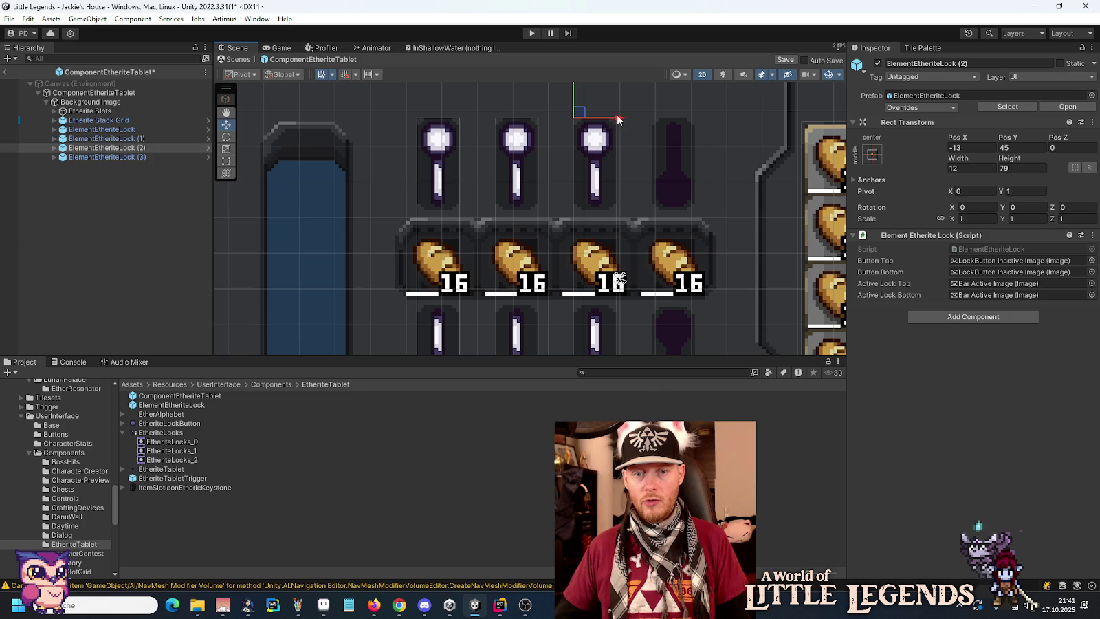
{"action": "left_click", "coordinate": [162, 156]}
{"action": "mouse_move", "coordinate": [461, 120]}
{"action": "left_mouse_down"}
{"action": "mouse_move", "coordinate": [721, 139]}
{"action": "mouse_move", "coordinate": [697, 140]}
{"action": "left_mouse_up"}
{"action": "scroll", "coordinate": [688, 172], "scroll_direction": "up", "scroll_amount": 2}
{"action": "scroll", "coordinate": [682, 247], "scroll_direction": "up", "scroll_amount": 2}
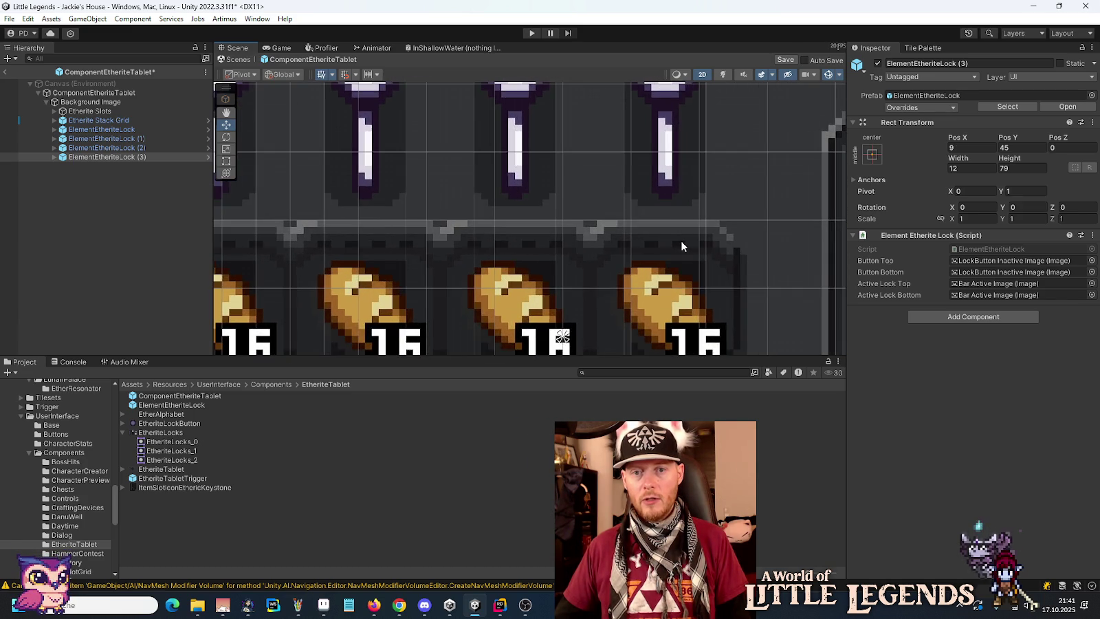
{"action": "scroll", "coordinate": [682, 246], "scroll_direction": "down", "scroll_amount": 6}
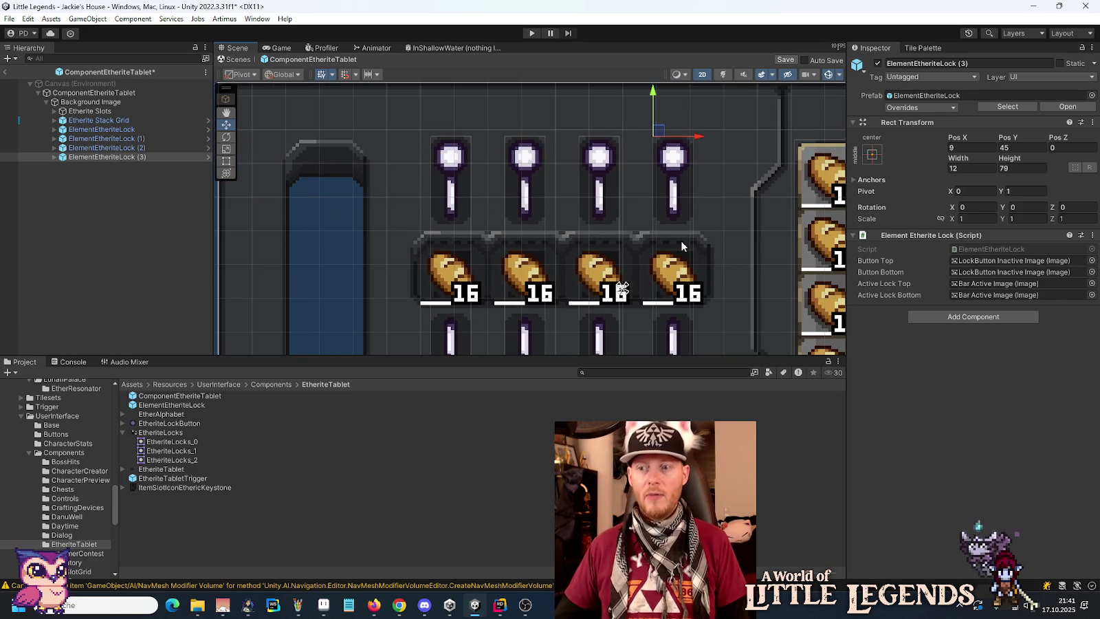
{"action": "scroll", "coordinate": [682, 246], "scroll_direction": "down", "scroll_amount": 2}
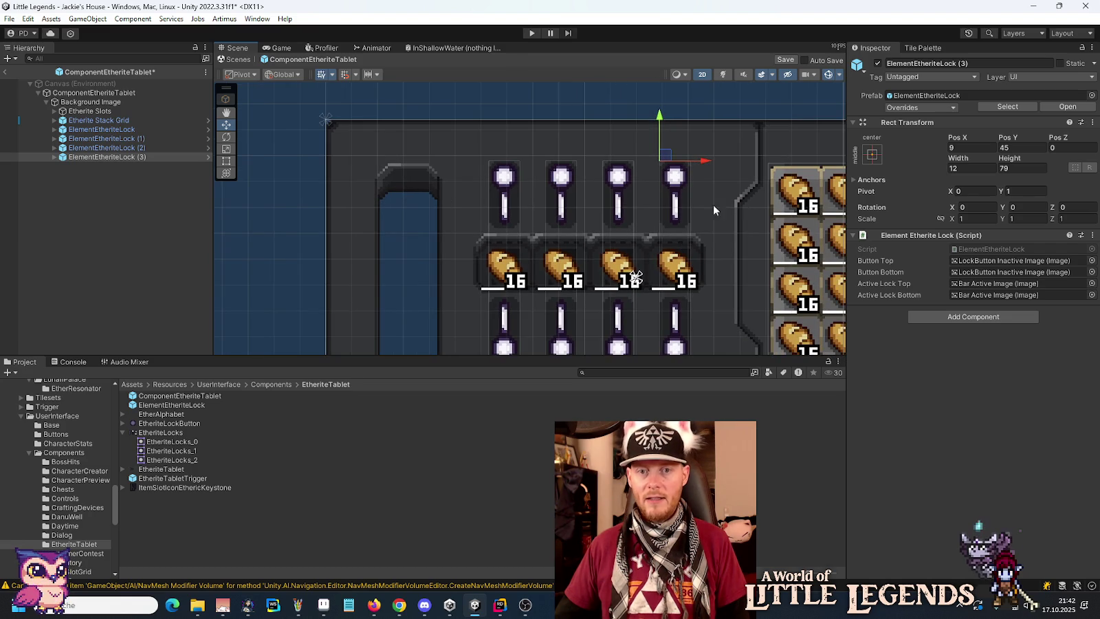
{"action": "scroll", "coordinate": [662, 268], "scroll_direction": "down", "scroll_amount": 2}
{"action": "scroll", "coordinate": [620, 264], "scroll_direction": "down", "scroll_amount": 3}
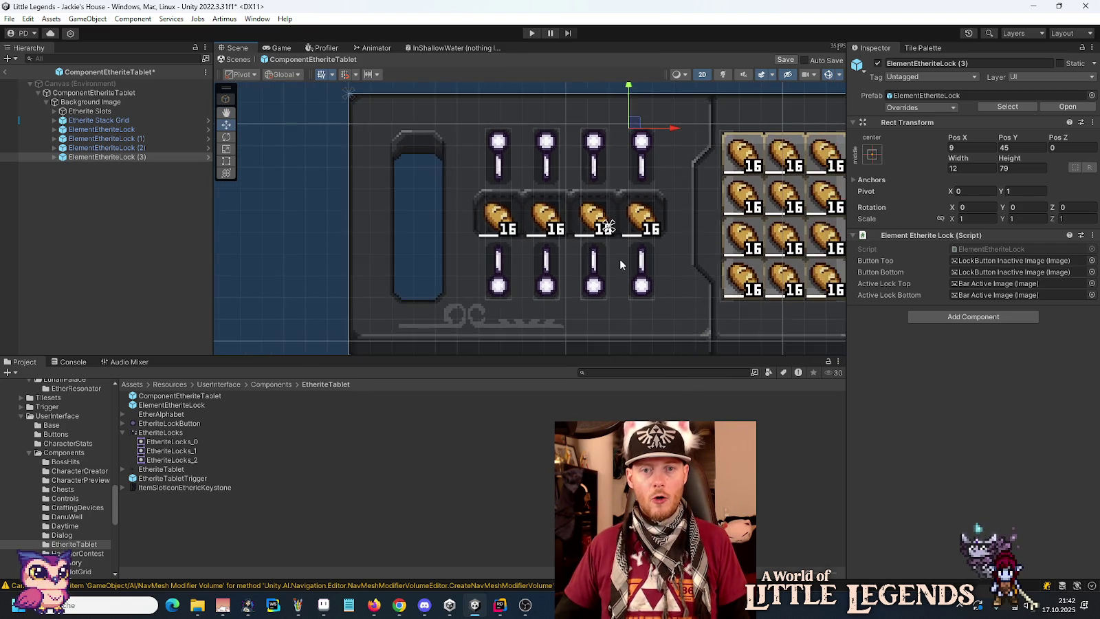
{"action": "left_click", "coordinate": [122, 94]}
- Add locks (1) and (2) to the Etherite Locks list, save the prefab, and enter Play mode
{"action": "left_click_drag", "start_coordinate": [125, 138], "coordinate": [886, 256]}
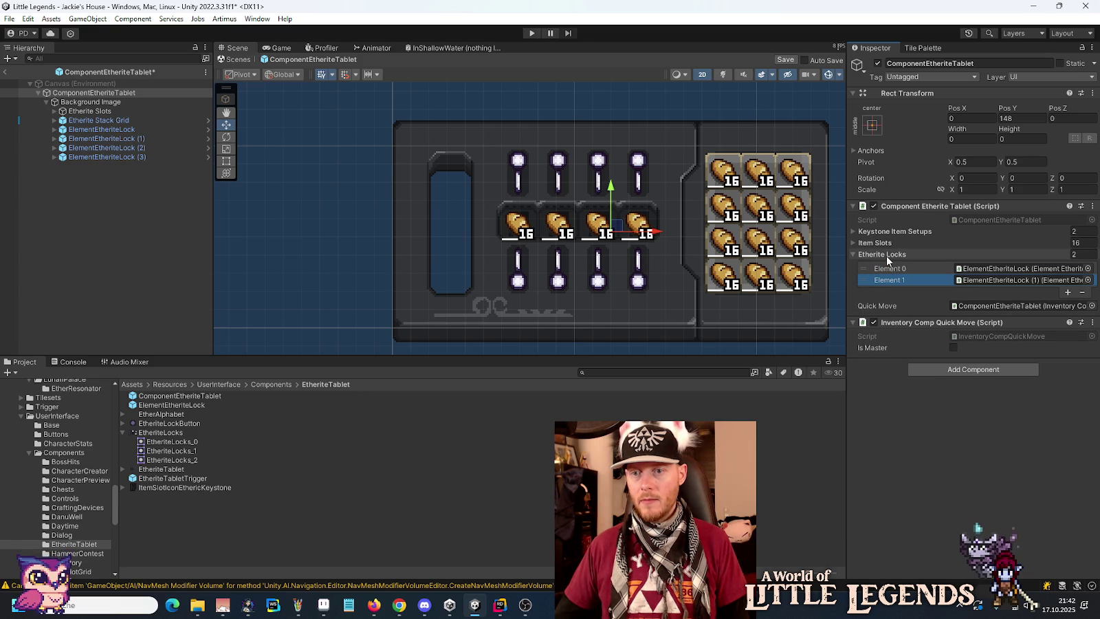
{"action": "mouse_move", "coordinate": [148, 148]}
{"action": "left_mouse_down"}
{"action": "mouse_move", "coordinate": [904, 253]}
{"action": "mouse_move", "coordinate": [165, 163]}
{"action": "mouse_move", "coordinate": [902, 275]}
{"action": "mouse_move", "coordinate": [868, 246]}
{"action": "mouse_move", "coordinate": [877, 255]}
{"action": "left_mouse_up"}
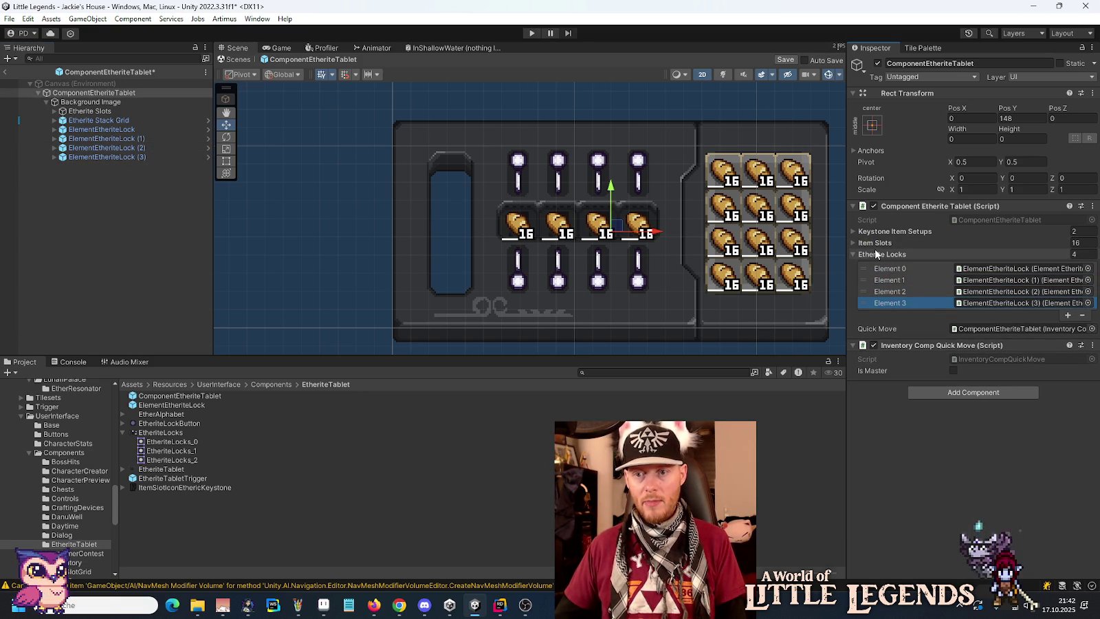
{"action": "key", "text": "ctrl+s"}
{"action": "left_click", "coordinate": [530, 34]}
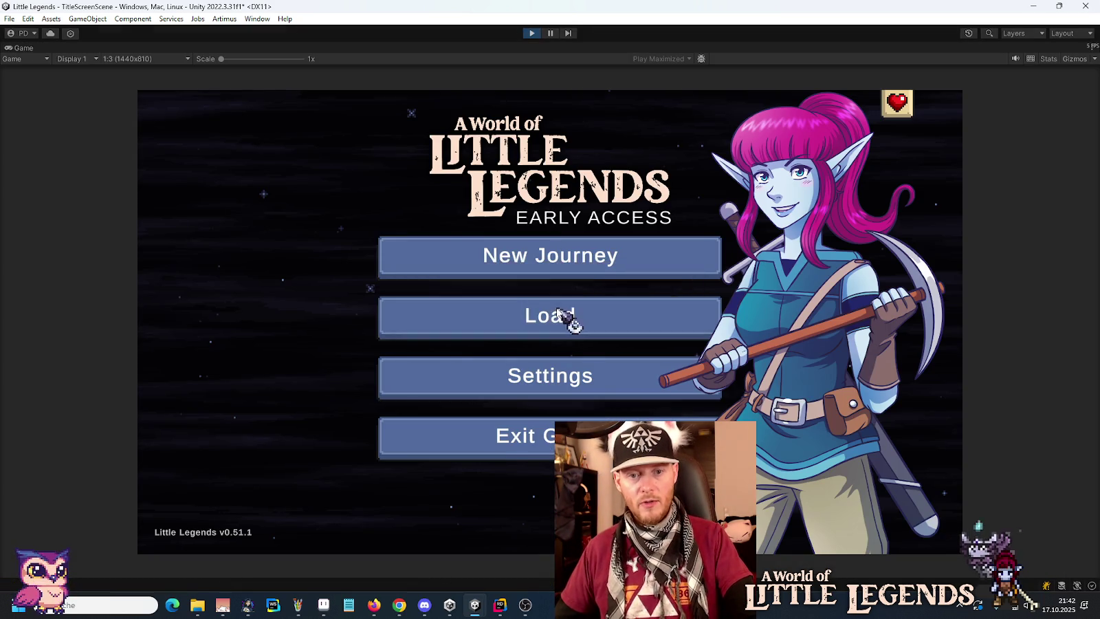
- Load the first saved world from the title screen and continue past the loading screen
{"action": "left_click", "coordinate": [573, 317]}
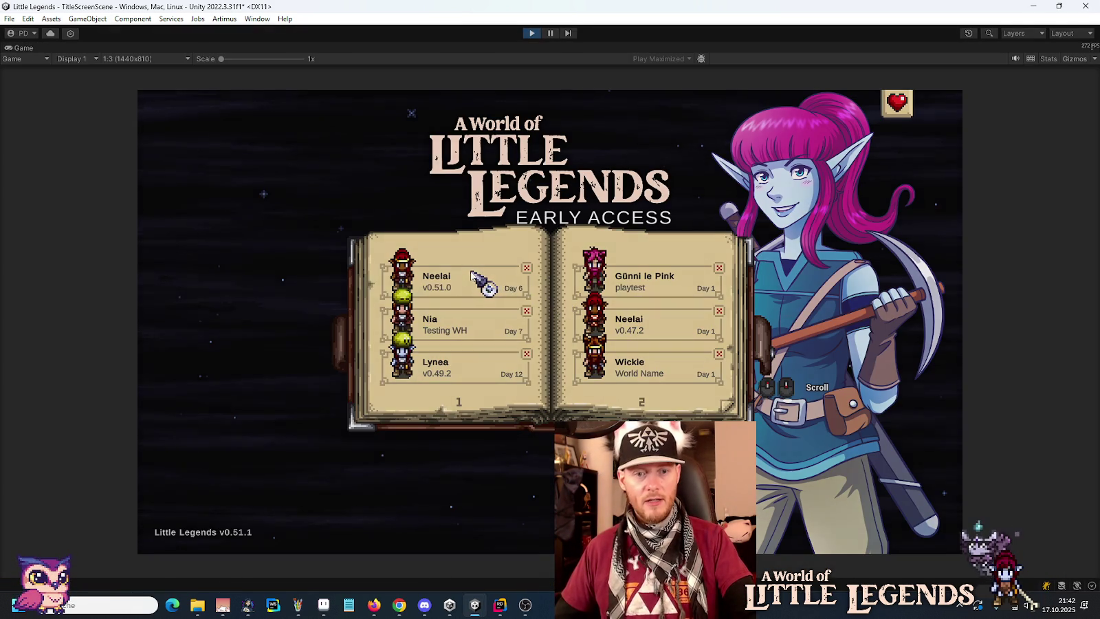
{"action": "left_click", "coordinate": [471, 274]}
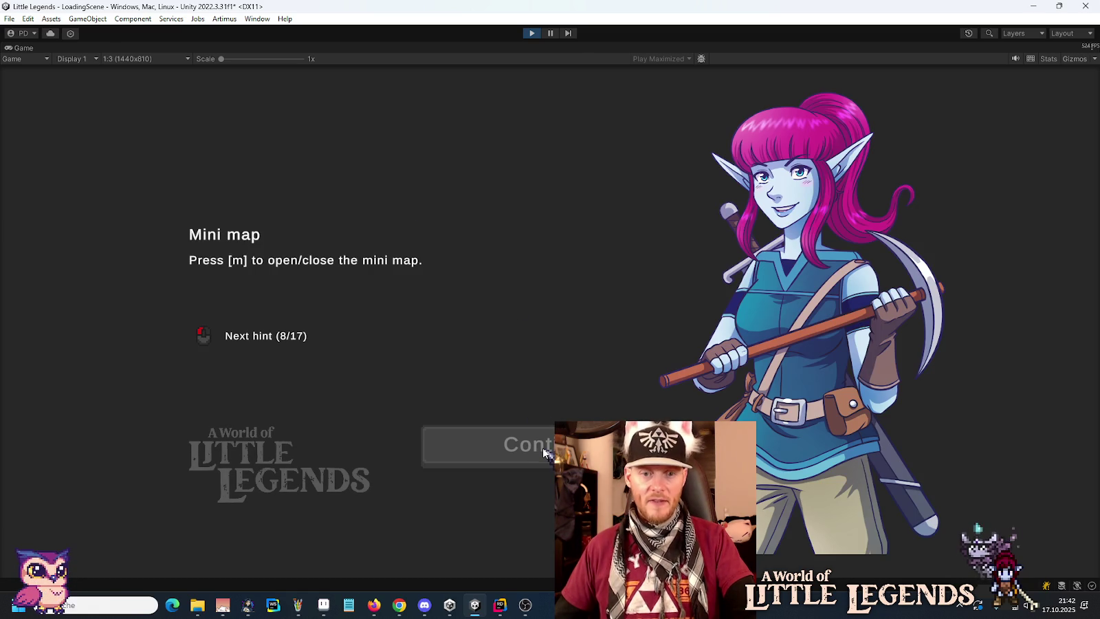
{"action": "left_click", "coordinate": [543, 452]}
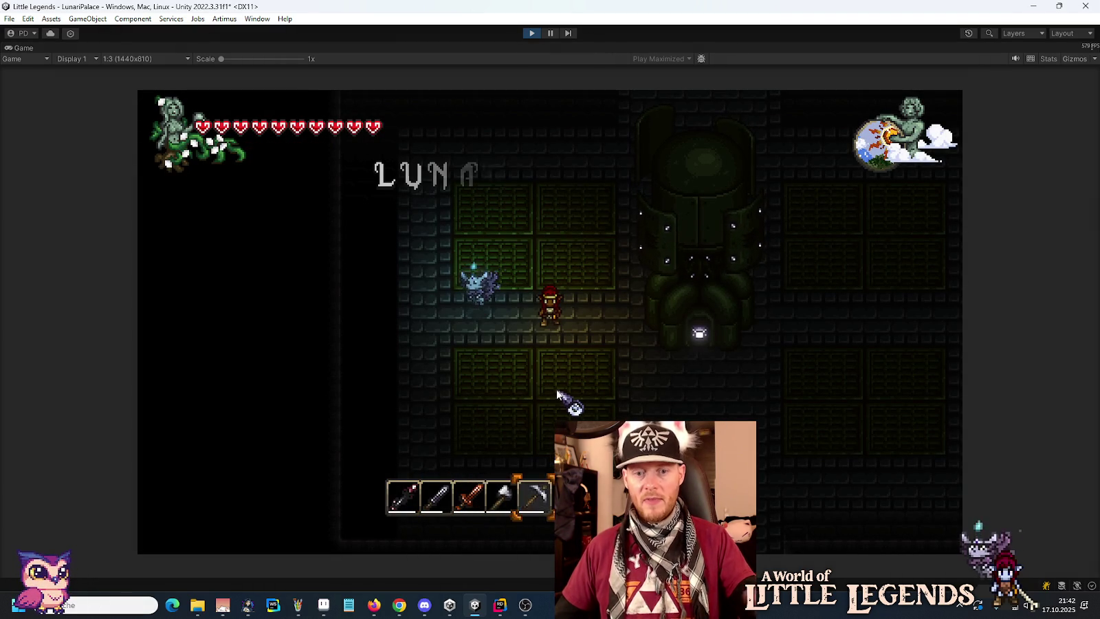
- Open the inventory, split the red-white item stacks, and fill tablet slots two, three and four
{"action": "key", "text": "e"}
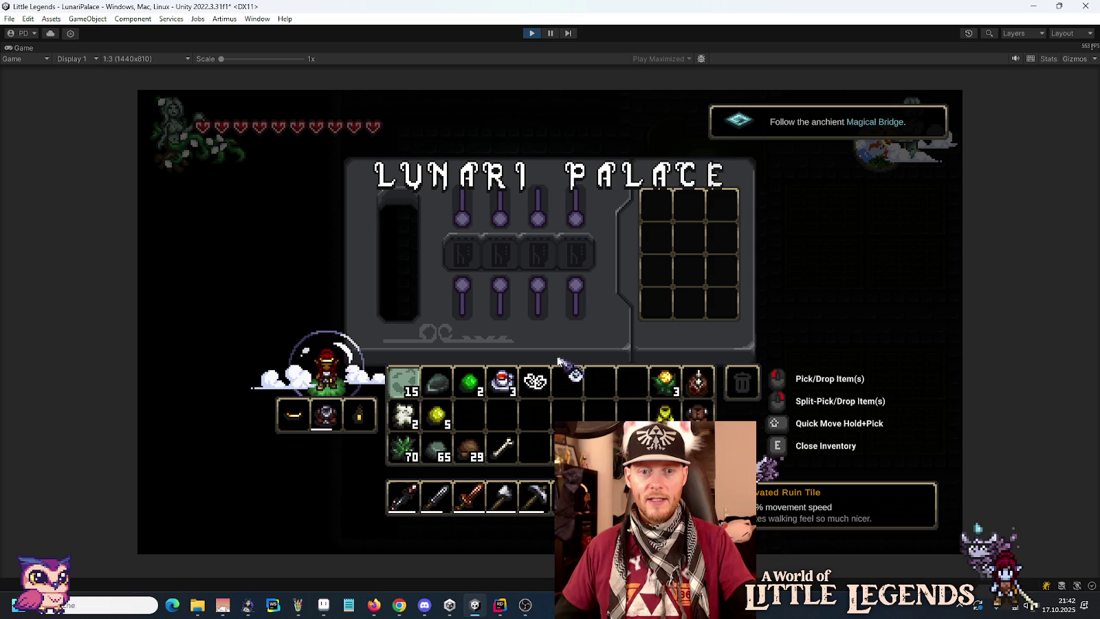
{"action": "right_click", "coordinate": [502, 382]}
{"action": "right_click", "coordinate": [502, 413]}
{"action": "right_click", "coordinate": [535, 412]}
{"action": "left_click", "coordinate": [535, 412]}
{"action": "left_click", "coordinate": [538, 253]}
{"action": "left_click", "coordinate": [533, 371]}
{"action": "left_click", "coordinate": [535, 381]}
{"action": "left_click", "coordinate": [502, 382]}
{"action": "left_click", "coordinate": [499, 253]}
{"action": "left_click", "coordinate": [502, 413]}
{"action": "left_click", "coordinate": [568, 253]}
- Shuffle the items between the tablet's four slots to test each lock
{"action": "left_click", "coordinate": [538, 253]}
{"action": "left_click", "coordinate": [462, 253]}
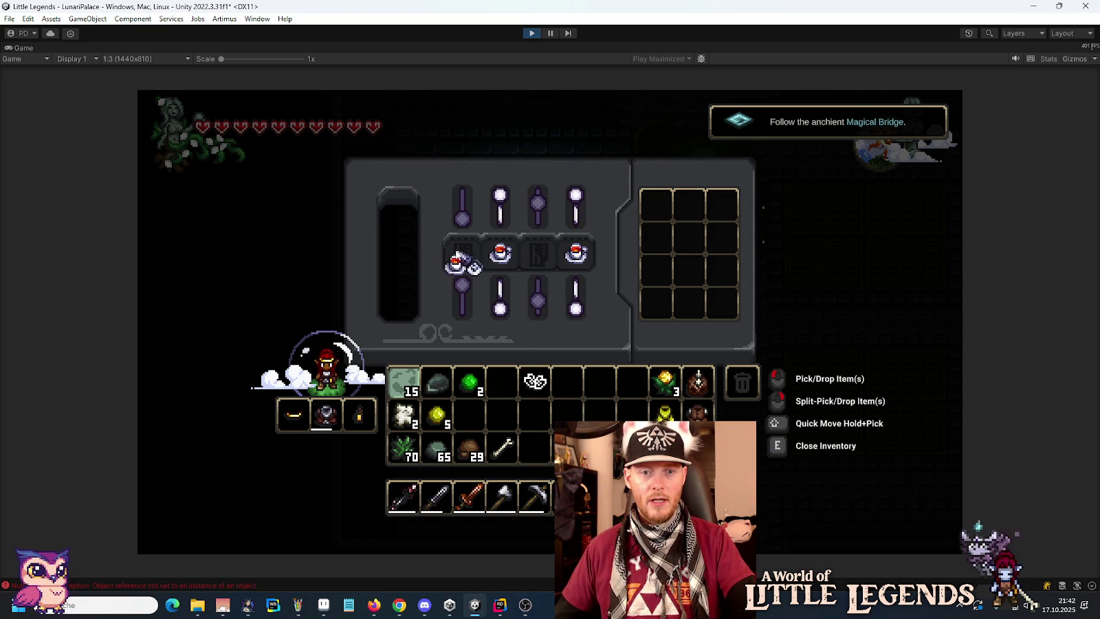
{"action": "left_click", "coordinate": [500, 253]}
{"action": "left_click", "coordinate": [538, 253]}
{"action": "left_click", "coordinate": [462, 253]}
{"action": "left_click", "coordinate": [493, 257]}
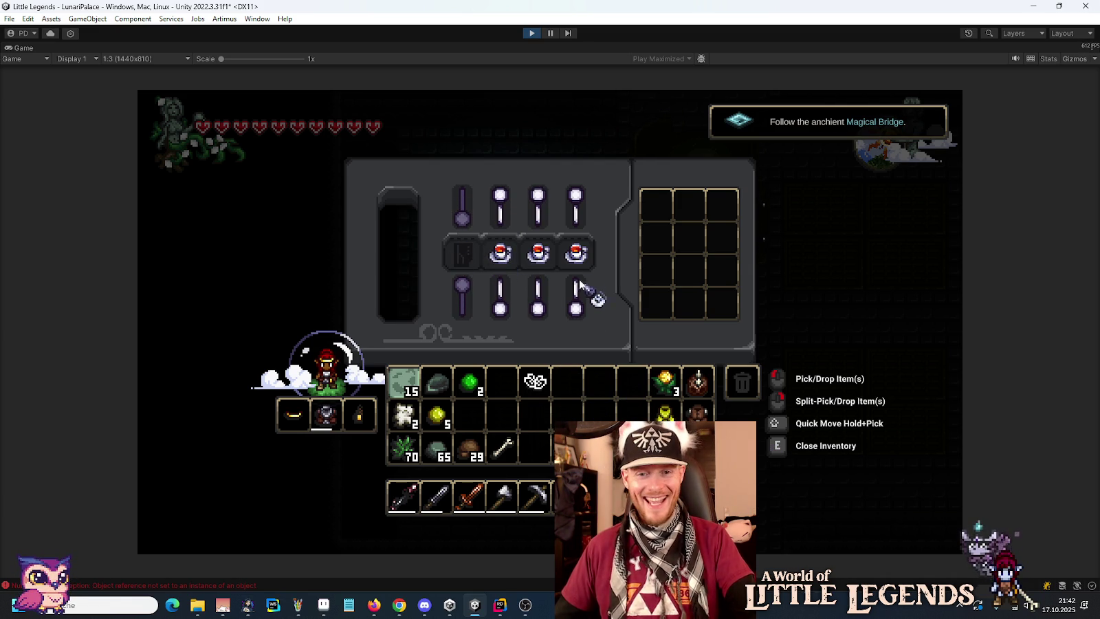
{"action": "left_click", "coordinate": [576, 253]}
{"action": "left_click", "coordinate": [462, 253]}
{"action": "left_click", "coordinate": [500, 253]}
{"action": "left_click", "coordinate": [500, 253]}
- Return the items from the tablet's third, second and first slots to the storage grid
{"action": "left_click", "coordinate": [538, 253]}
{"action": "left_click", "coordinate": [687, 237]}
{"action": "left_click", "coordinate": [500, 253]}
{"action": "left_click", "coordinate": [656, 269]}
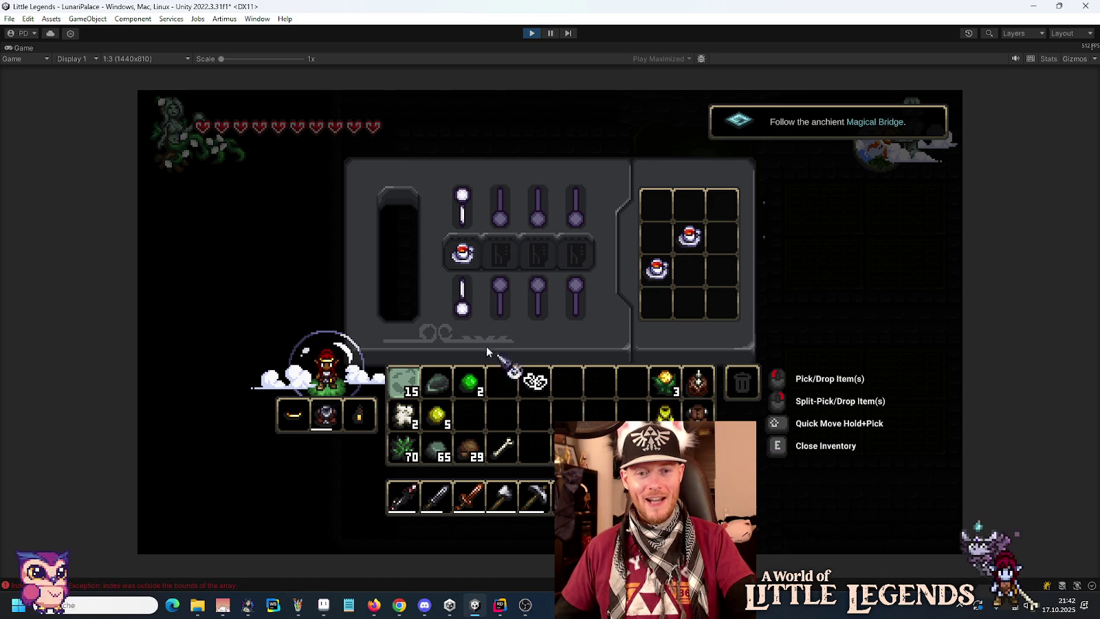
{"action": "left_click", "coordinate": [463, 253]}
{"action": "left_click", "coordinate": [657, 203]}
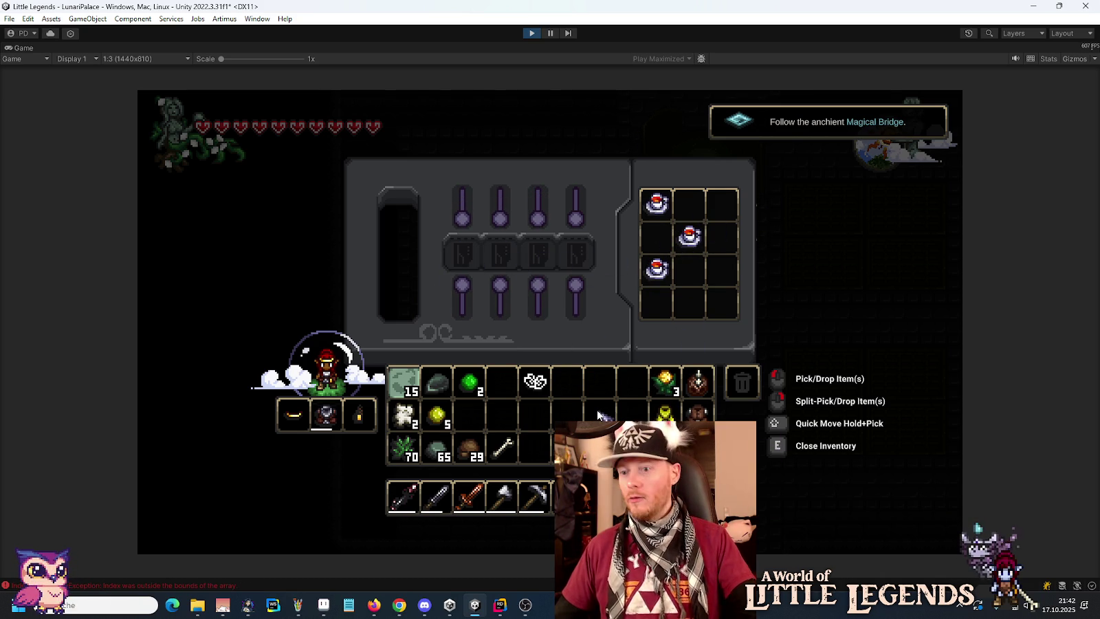
- Place Fruit Tea into the tablet's fourth and third slots, then pick up the remaining Fruit Tea for slot one
{"action": "key", "text": "e"}
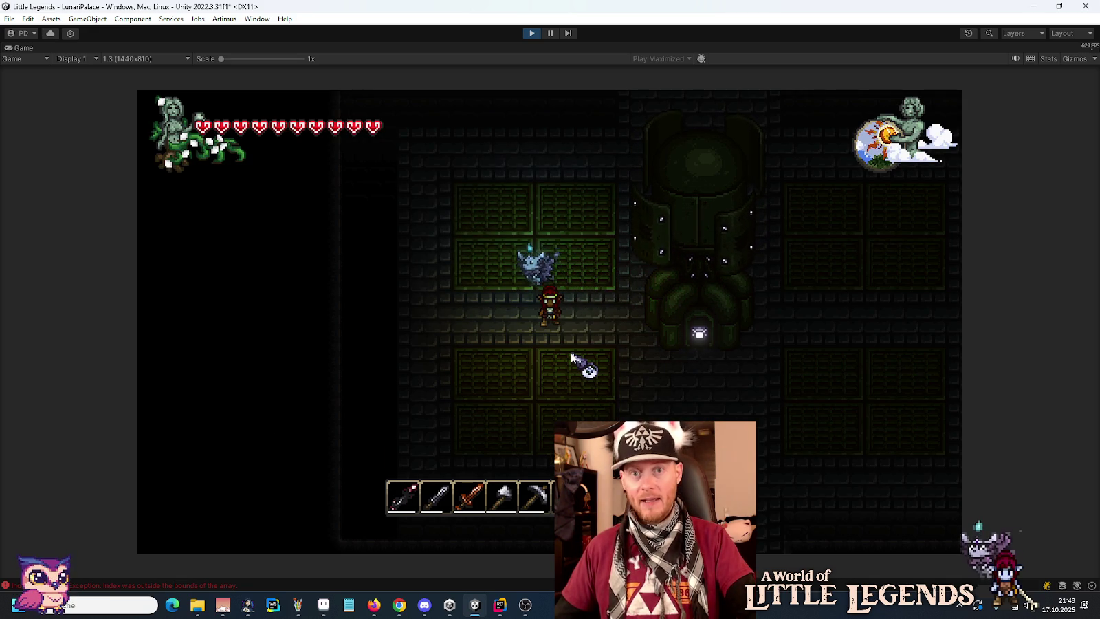
{"action": "key", "text": "e"}
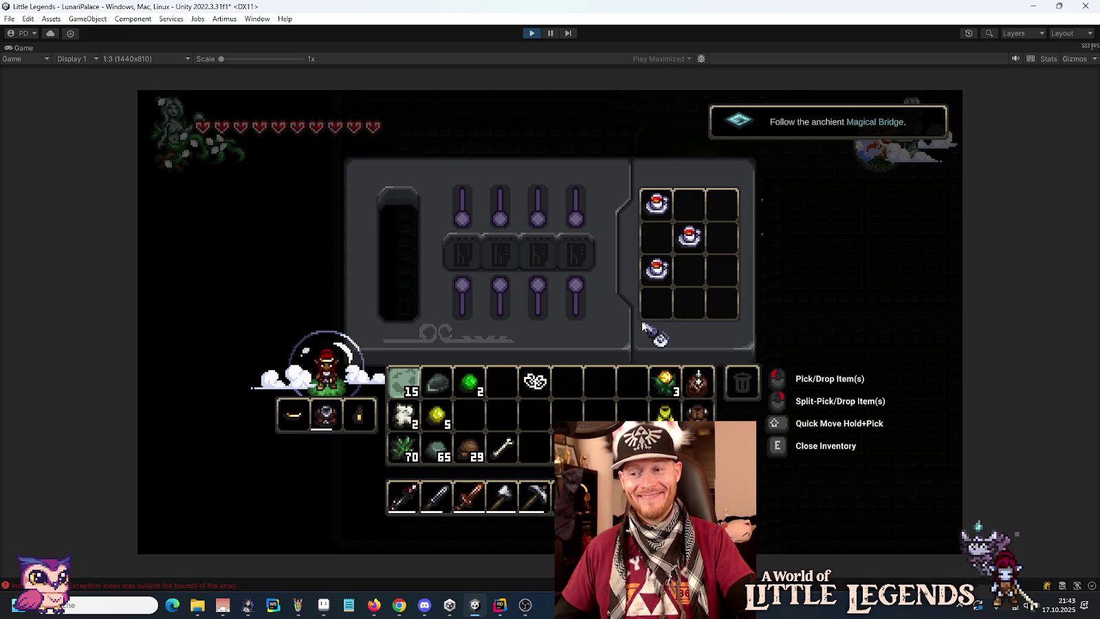
{"action": "left_click", "coordinate": [651, 273]}
{"action": "left_click", "coordinate": [578, 255]}
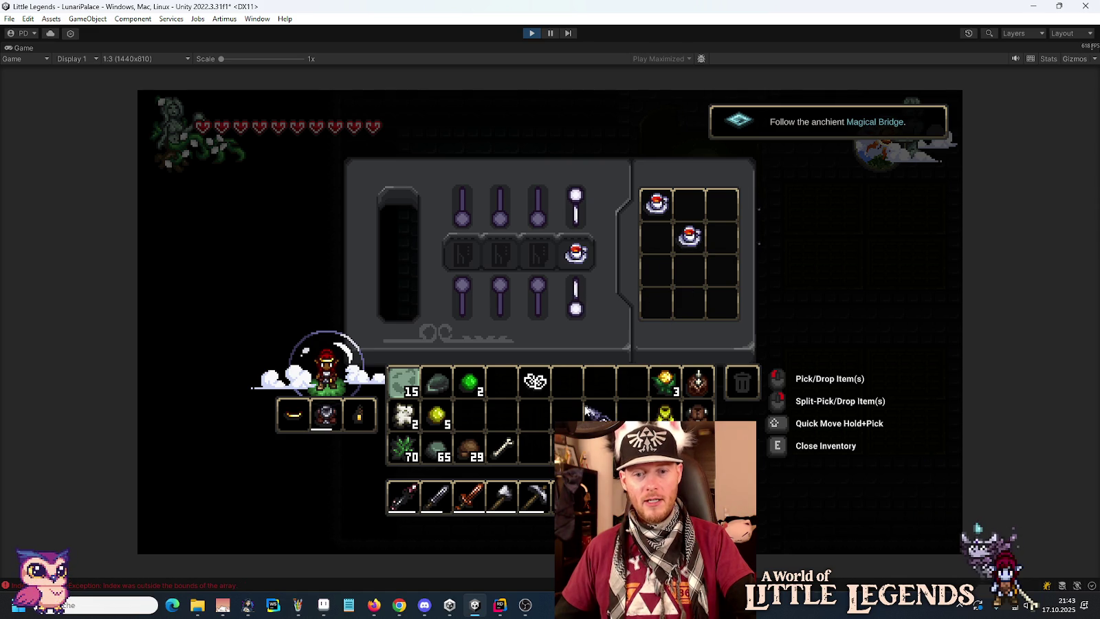
{"action": "key", "text": "e"}
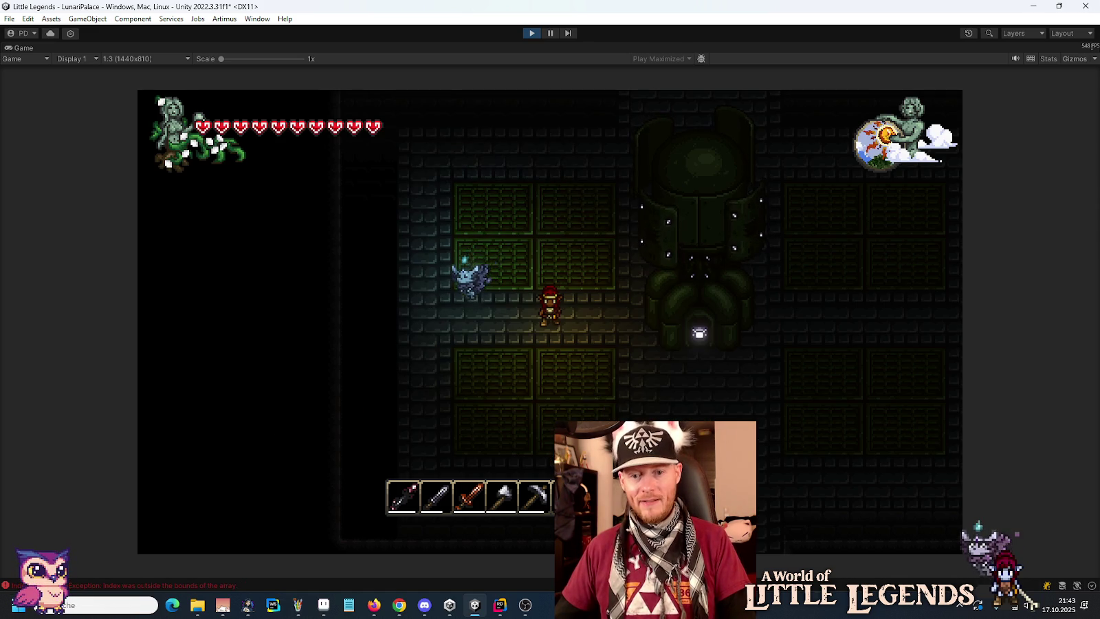
{"action": "key", "text": "e"}
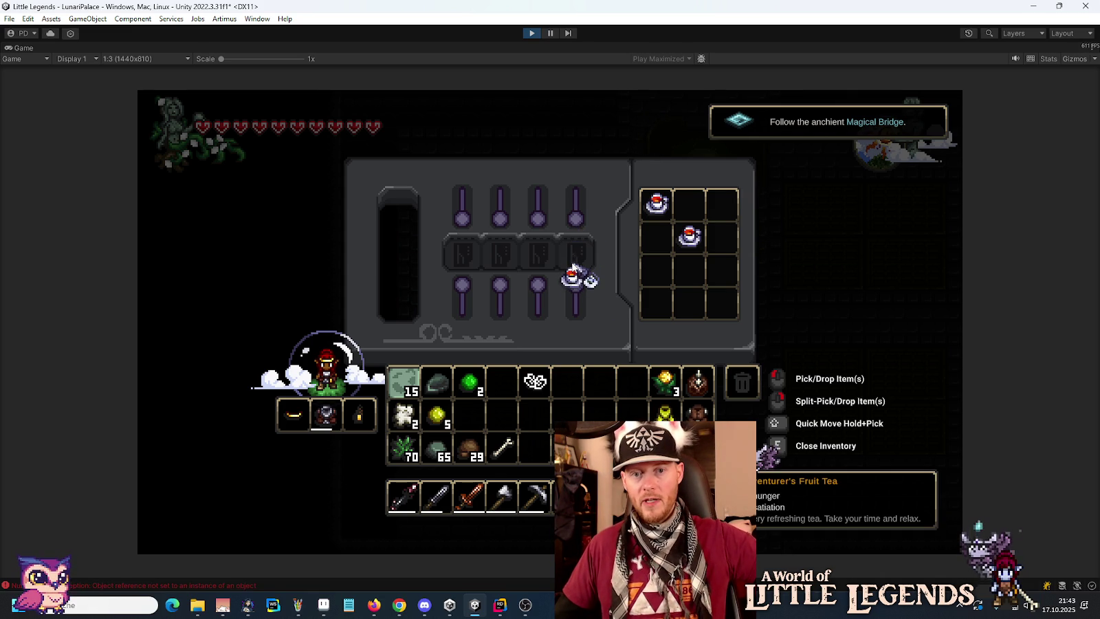
{"action": "left_click", "coordinate": [538, 253]}
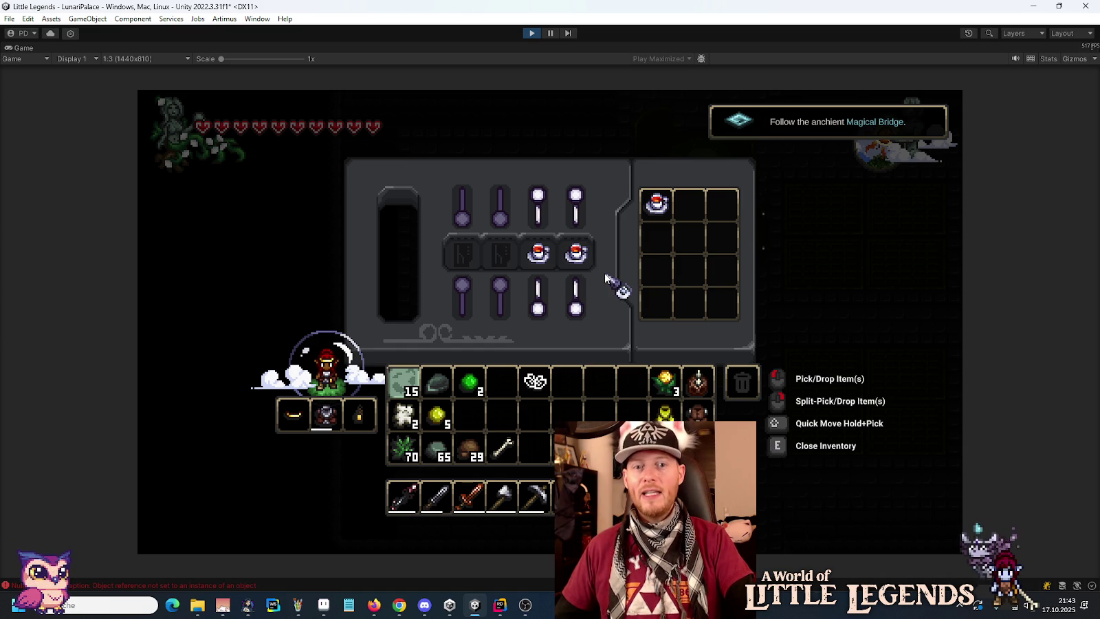
{"action": "left_click", "coordinate": [654, 209]}
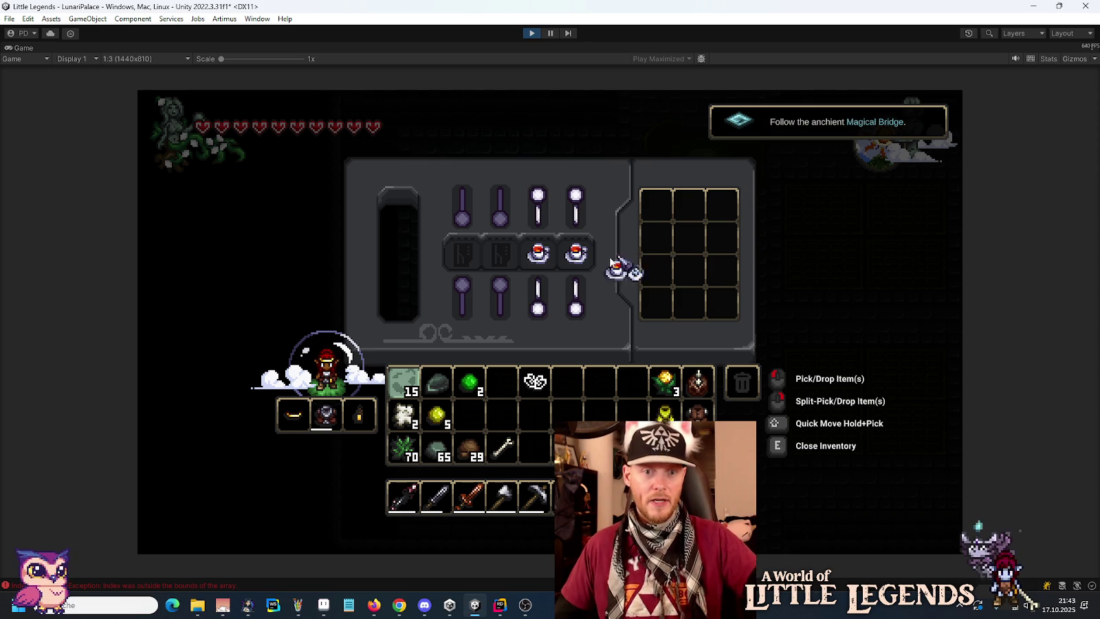
{"action": "left_click", "coordinate": [463, 253]}
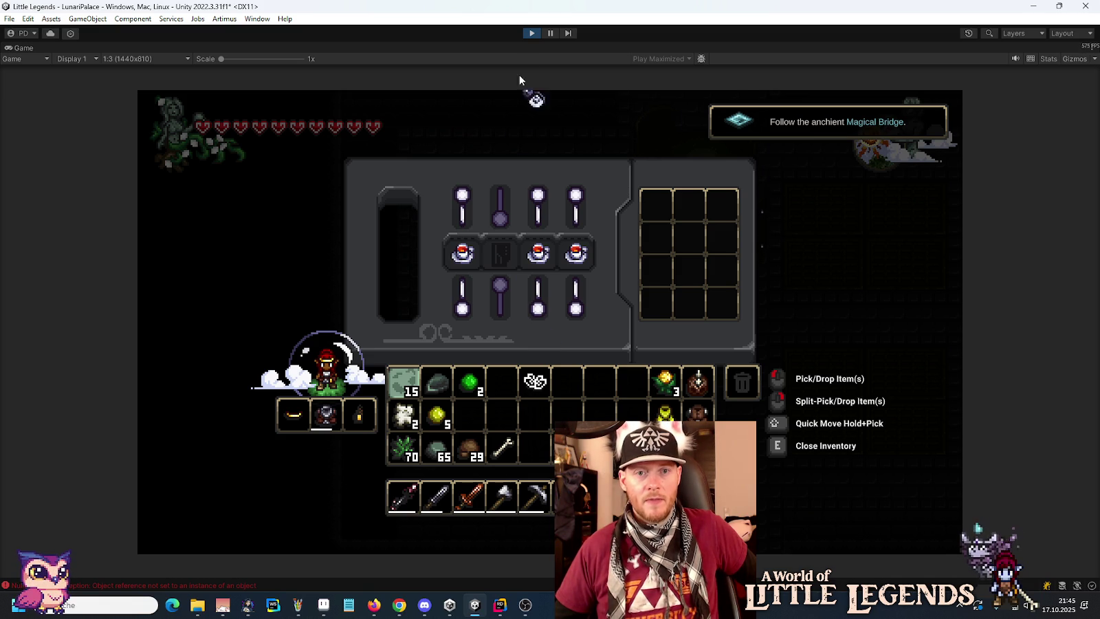
- Stop the play-test and return to the Unity editor
{"action": "left_click", "coordinate": [531, 34]}
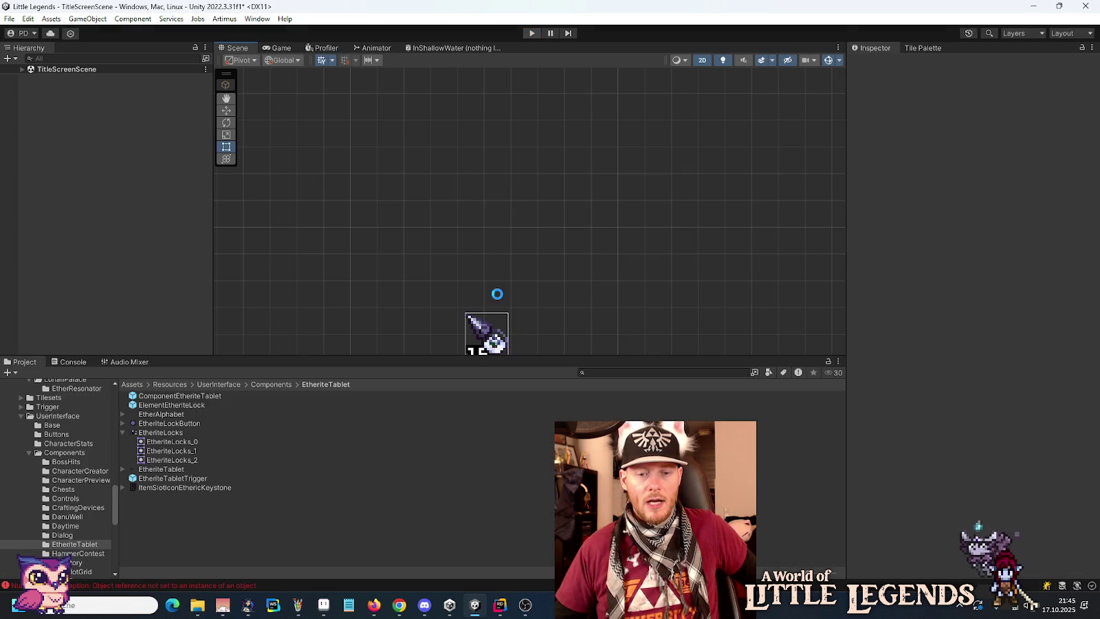
- Zoom and pan the Scene view across the tablet's purple lock art, lock bulbs and 16 item slots
{"action": "scroll", "coordinate": [510, 199], "scroll_direction": "up", "scroll_amount": 5}
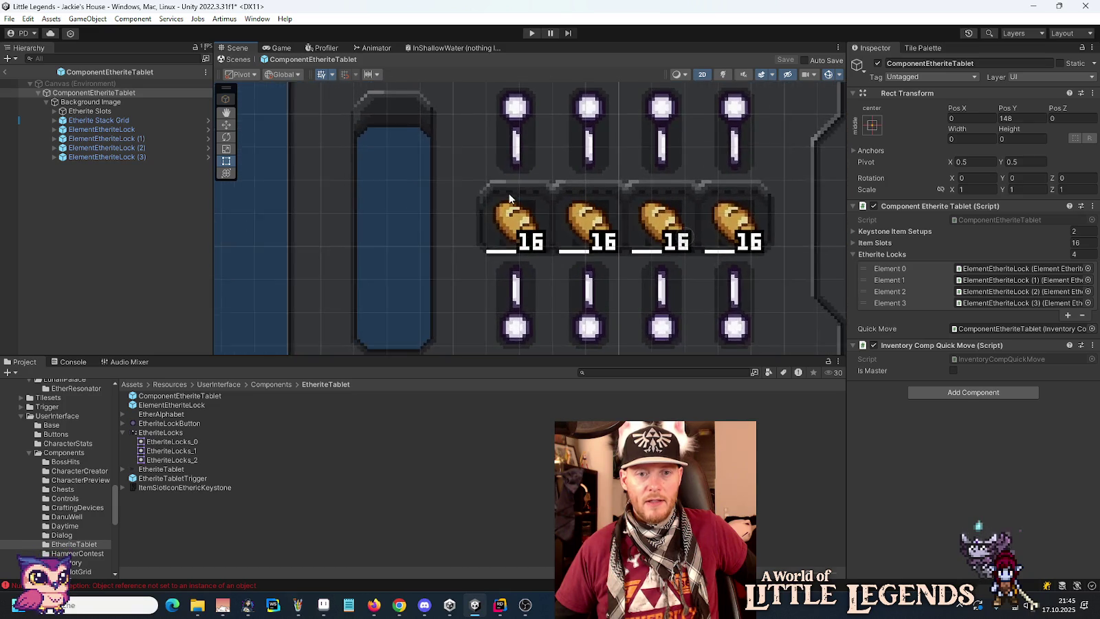
{"action": "scroll", "coordinate": [510, 199], "scroll_direction": "up", "scroll_amount": 10}
{"action": "scroll", "coordinate": [517, 200], "scroll_direction": "down", "scroll_amount": 5}
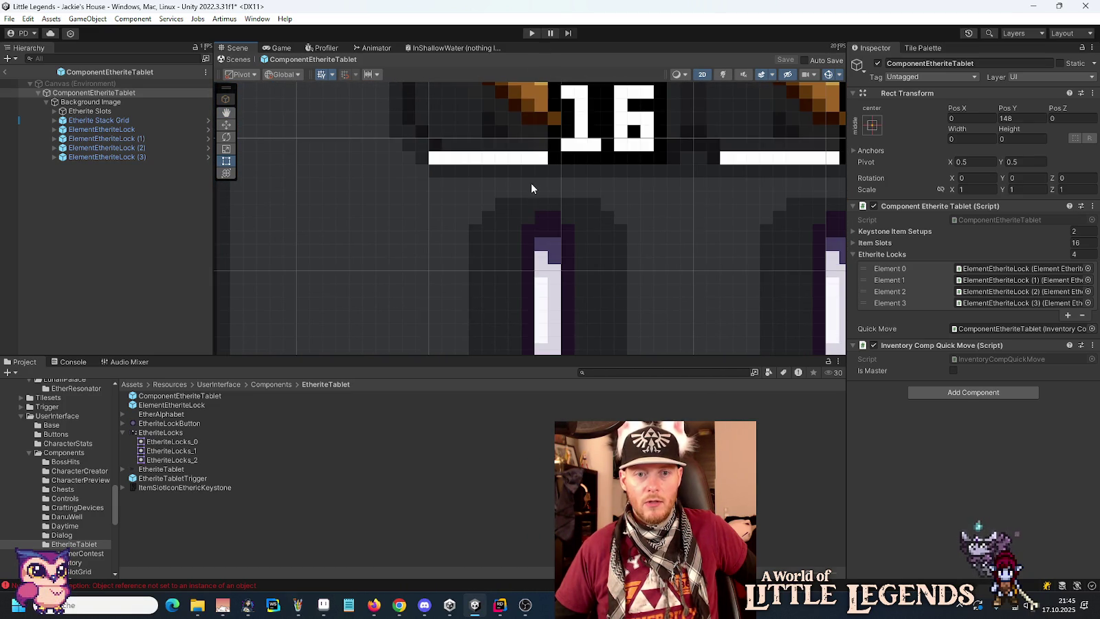
{"action": "scroll", "coordinate": [531, 196], "scroll_direction": "down", "scroll_amount": 3}
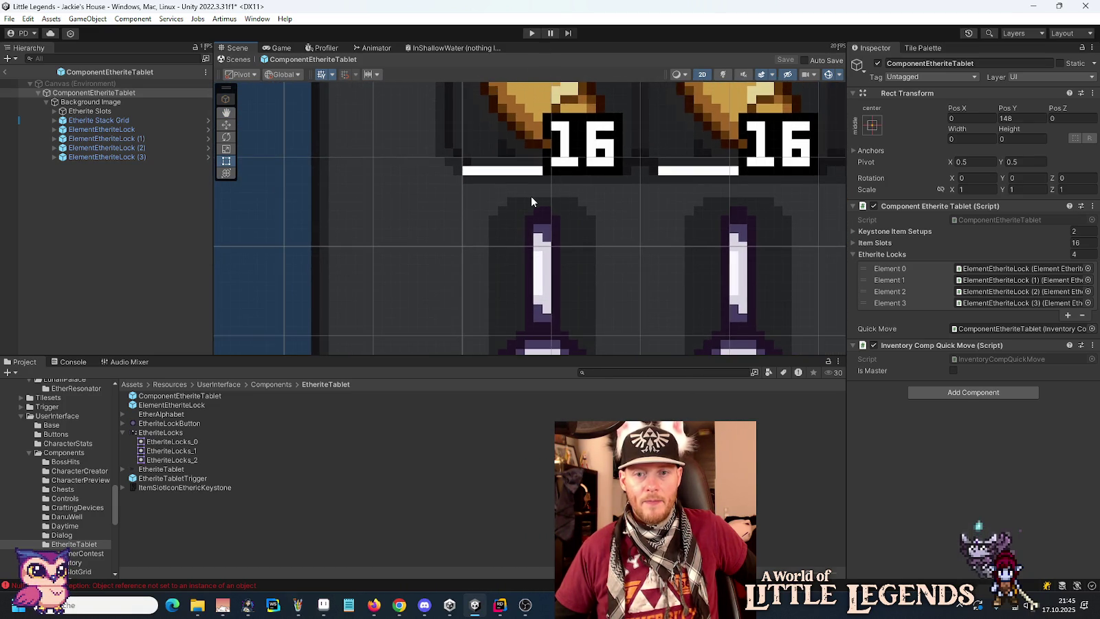
{"action": "left_click_drag", "start_coordinate": [531, 196], "coordinate": [568, 110]}
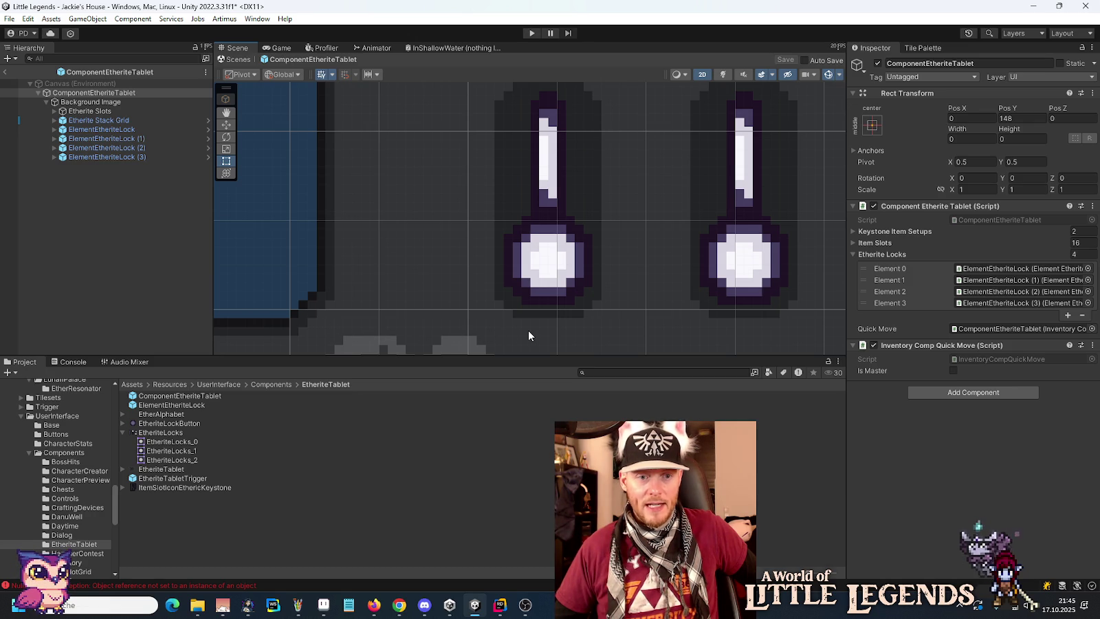
{"action": "scroll", "coordinate": [528, 330], "scroll_direction": "up", "scroll_amount": 4}
{"action": "scroll", "coordinate": [510, 339], "scroll_direction": "down", "scroll_amount": 6}
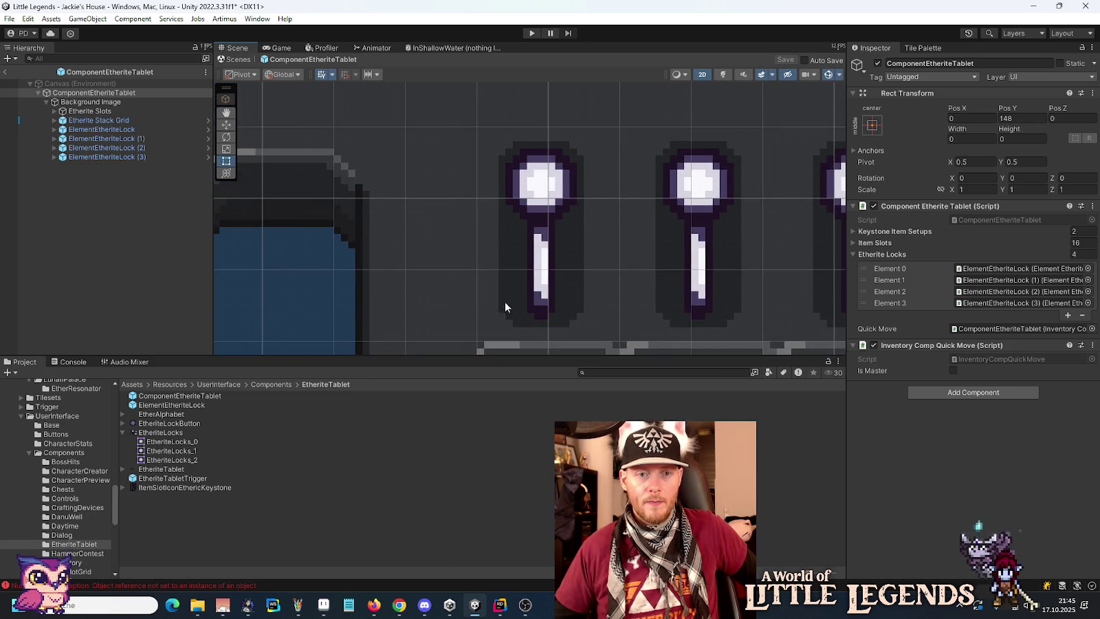
{"action": "scroll", "coordinate": [506, 307], "scroll_direction": "up", "scroll_amount": 1}
{"action": "scroll", "coordinate": [333, 150], "scroll_direction": "up", "scroll_amount": 4}
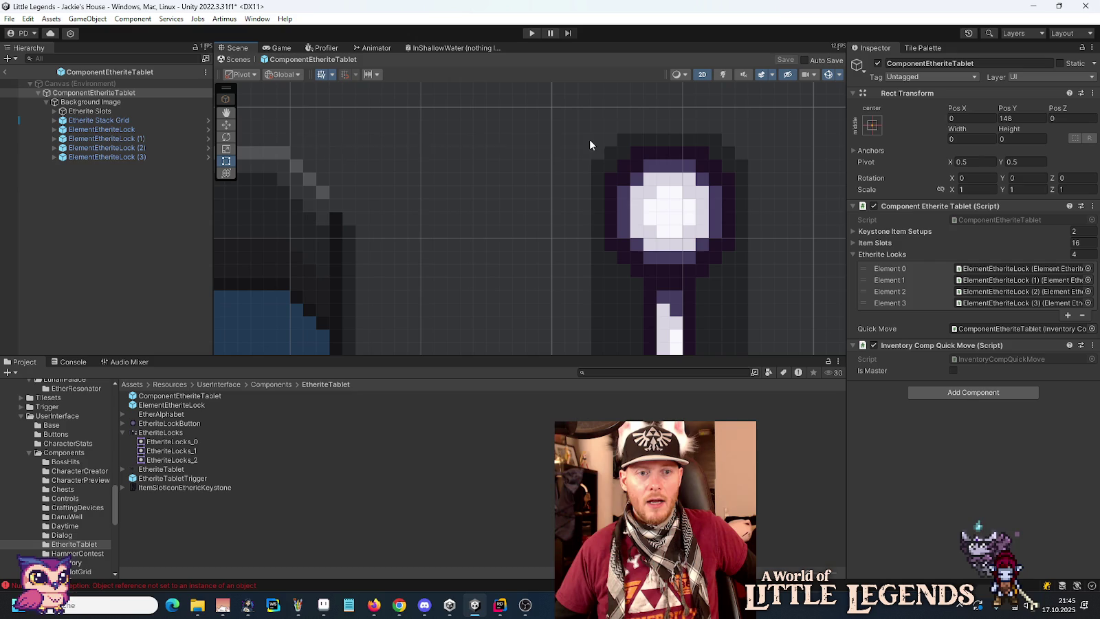
{"action": "scroll", "coordinate": [278, 139], "scroll_direction": "down", "scroll_amount": 3}
{"action": "scroll", "coordinate": [417, 196], "scroll_direction": "up", "scroll_amount": 5}
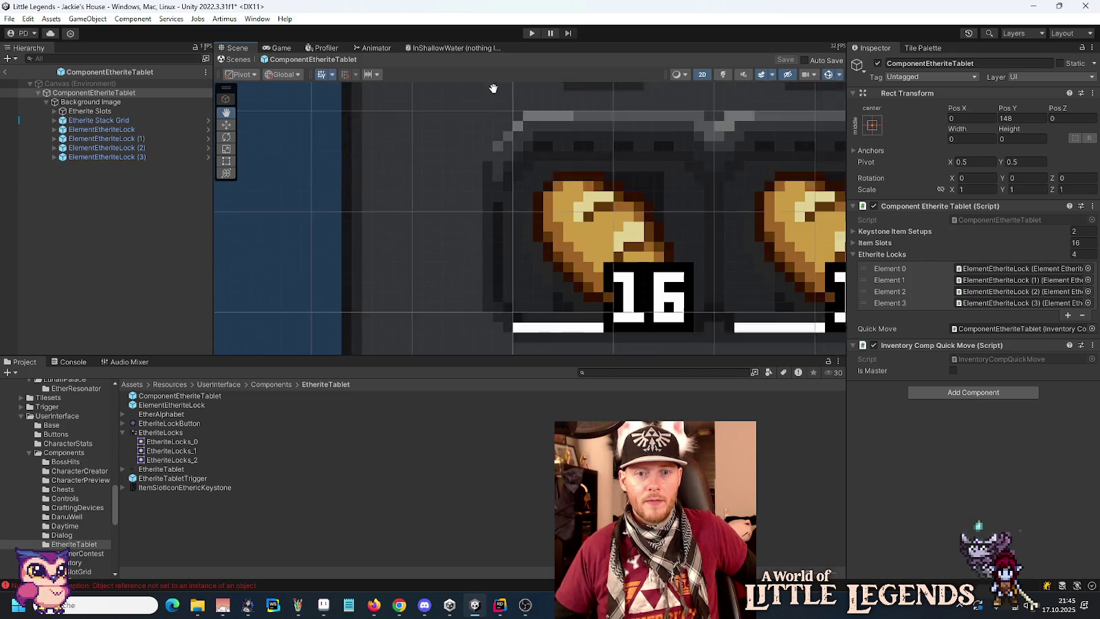
{"action": "left_click_drag", "start_coordinate": [502, 32], "coordinate": [511, 78]}
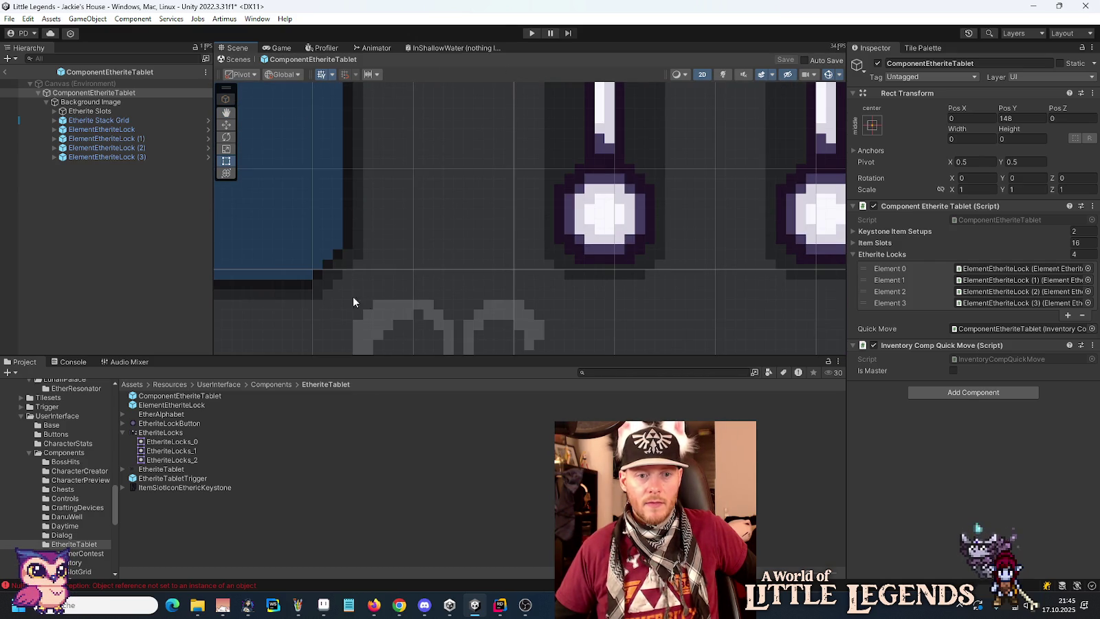
{"action": "scroll", "coordinate": [579, 289], "scroll_direction": "down", "scroll_amount": 2}
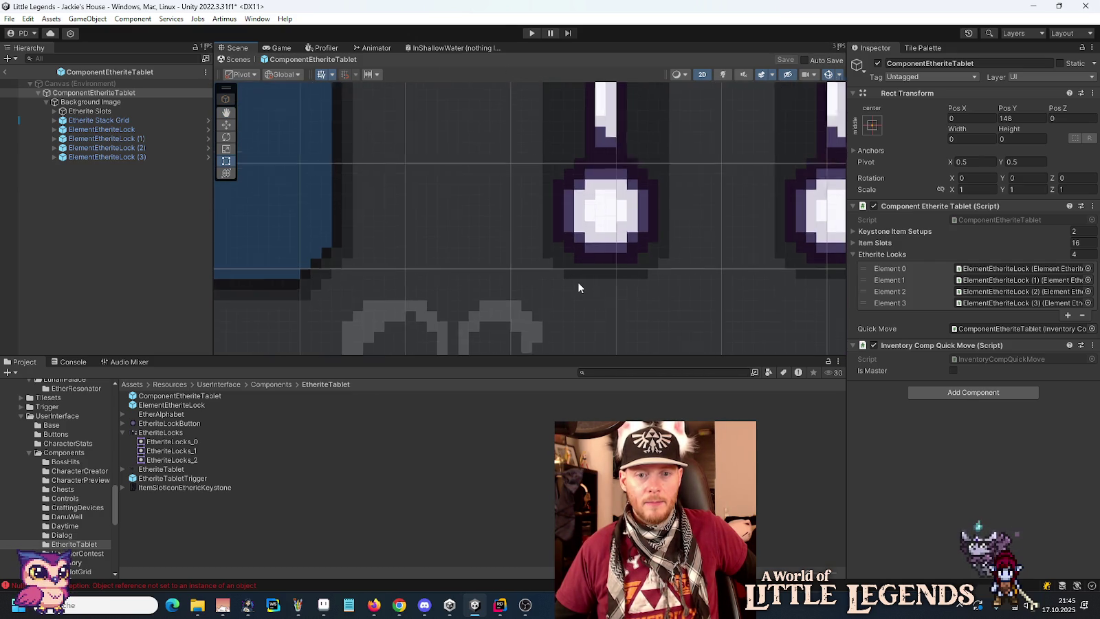
{"action": "scroll", "coordinate": [579, 289], "scroll_direction": "up", "scroll_amount": 3}
{"action": "scroll", "coordinate": [490, 262], "scroll_direction": "down", "scroll_amount": 1}
{"action": "scroll", "coordinate": [491, 263], "scroll_direction": "down", "scroll_amount": 3}
{"action": "mouse_move", "coordinate": [491, 260]}
{"action": "left_mouse_down"}
{"action": "mouse_move", "coordinate": [466, 291]}
{"action": "mouse_move", "coordinate": [447, 373]}
{"action": "left_mouse_up"}
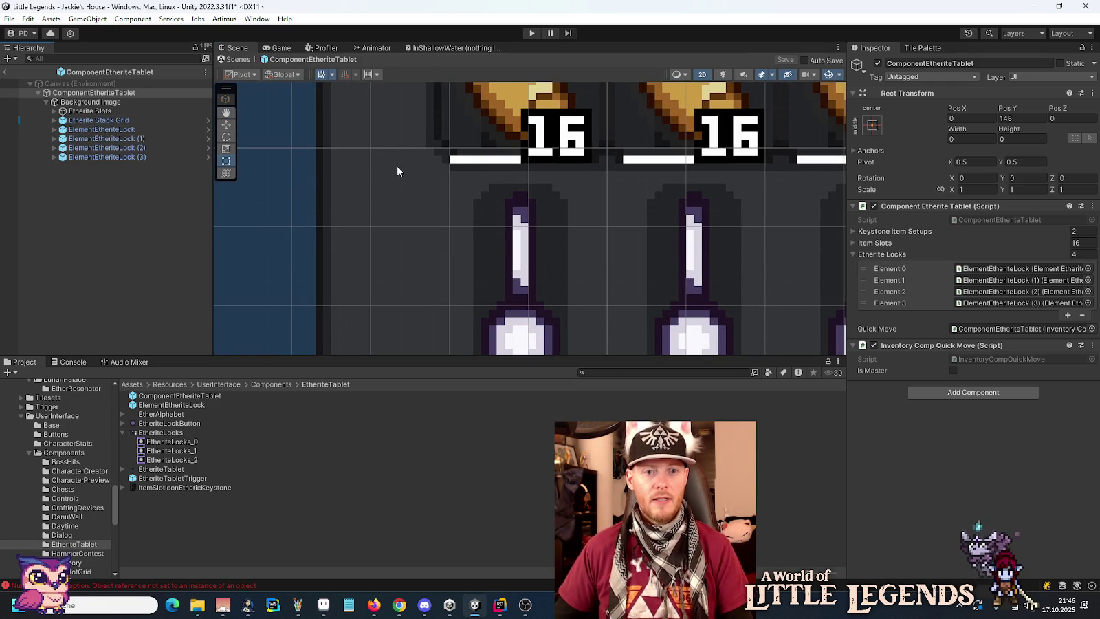
- Inspect the Etherite Stack Grid item slot prefab's Slot Image, then go back to the tablet
{"action": "left_click", "coordinate": [207, 121]}
{"action": "double_click", "coordinate": [93, 110]}
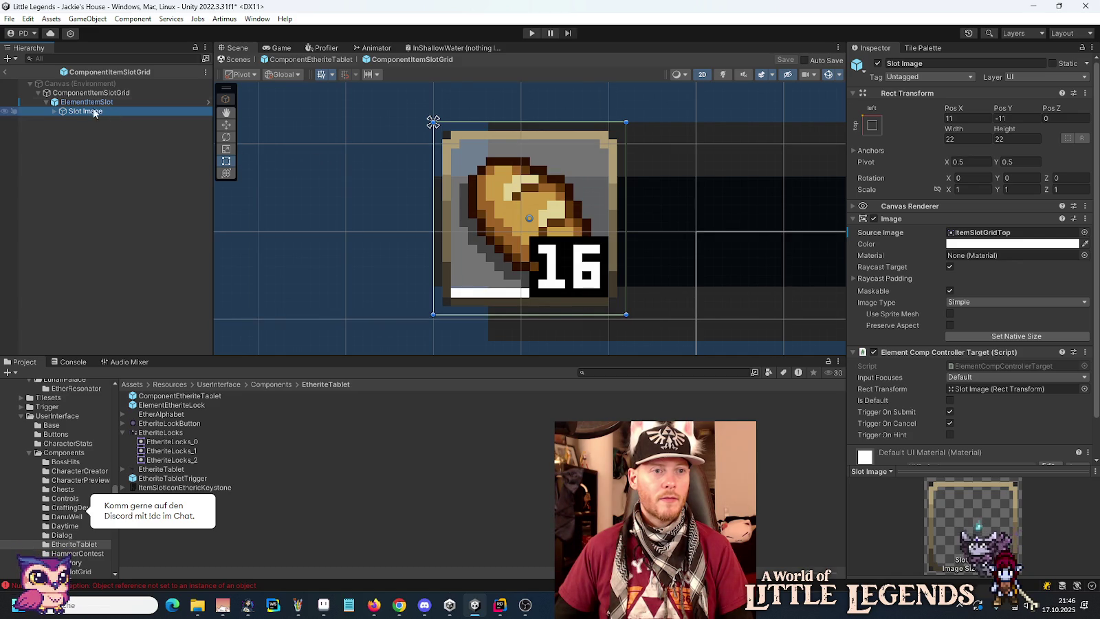
{"action": "left_click", "coordinate": [4, 72]}
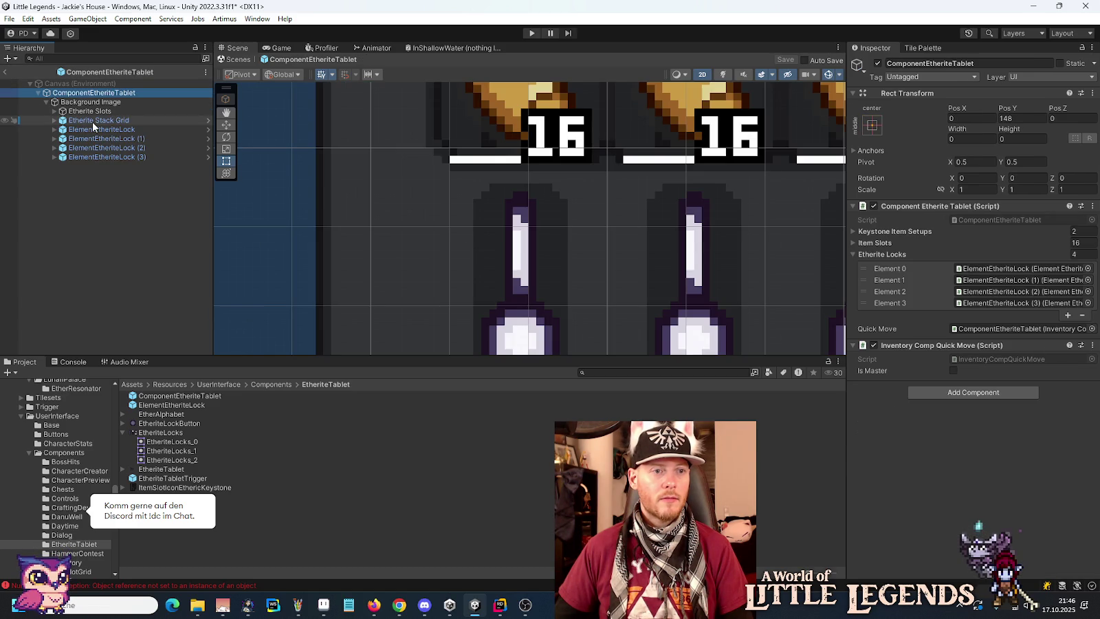
- In the ElementEtheriteLock prefab, move Bar Inactive Image 2 to Y position -3
{"action": "left_click", "coordinate": [208, 130]}
{"action": "scroll", "coordinate": [542, 284], "scroll_direction": "up", "scroll_amount": 10}
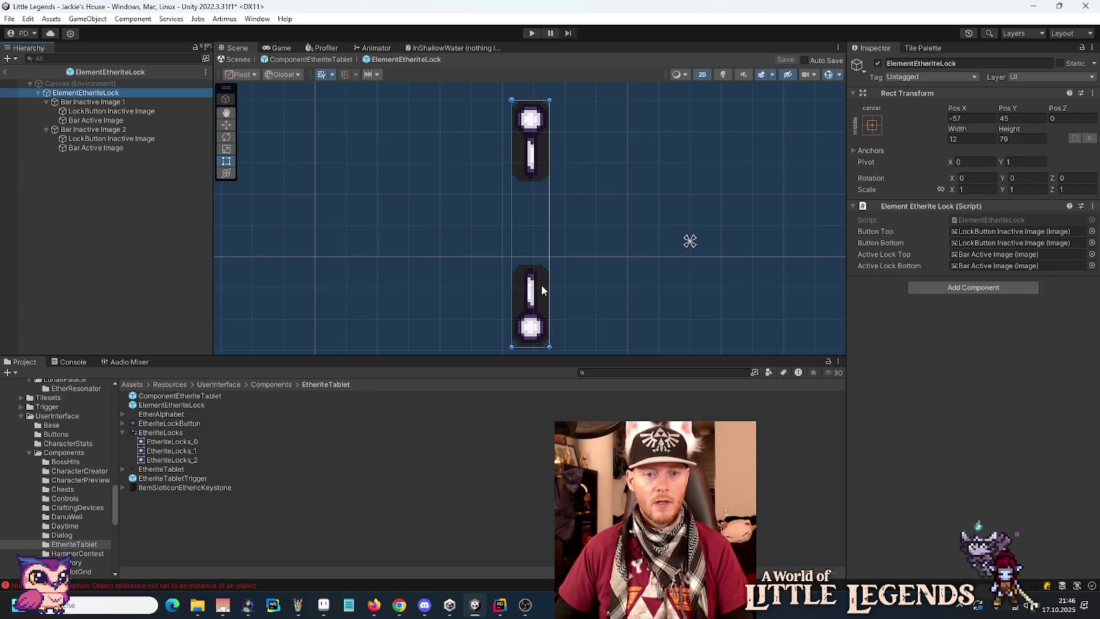
{"action": "scroll", "coordinate": [542, 281], "scroll_direction": "up", "scroll_amount": 5}
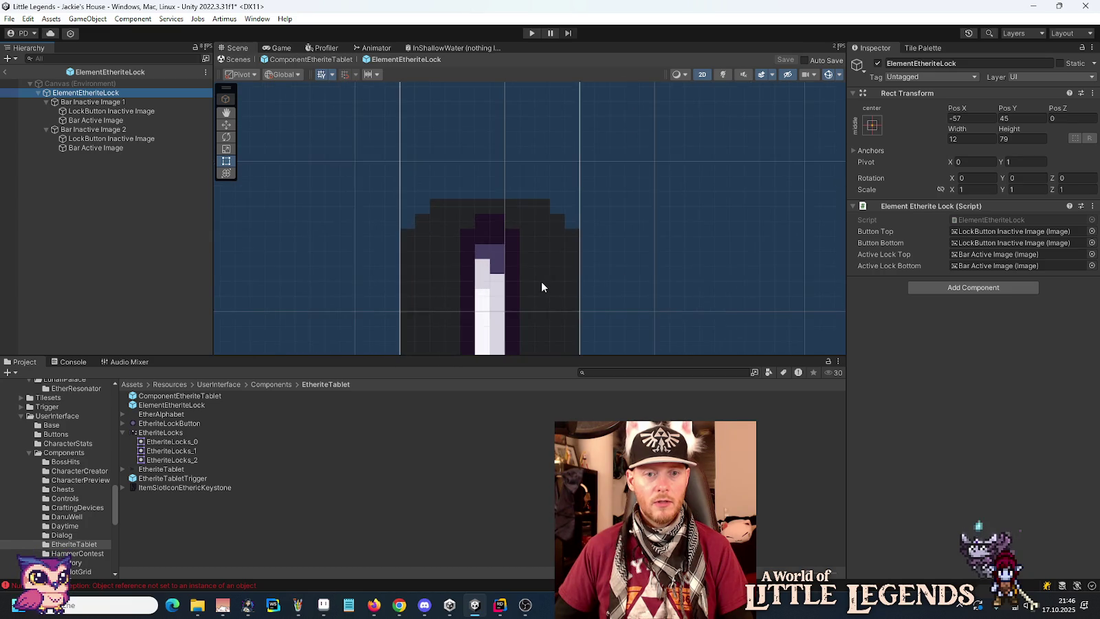
{"action": "left_click", "coordinate": [114, 131]}
{"action": "left_click", "coordinate": [227, 126]}
{"action": "left_click_drag", "start_coordinate": [483, 259], "coordinate": [498, 192]}
{"action": "scroll", "coordinate": [501, 239], "scroll_direction": "down", "scroll_amount": 5}
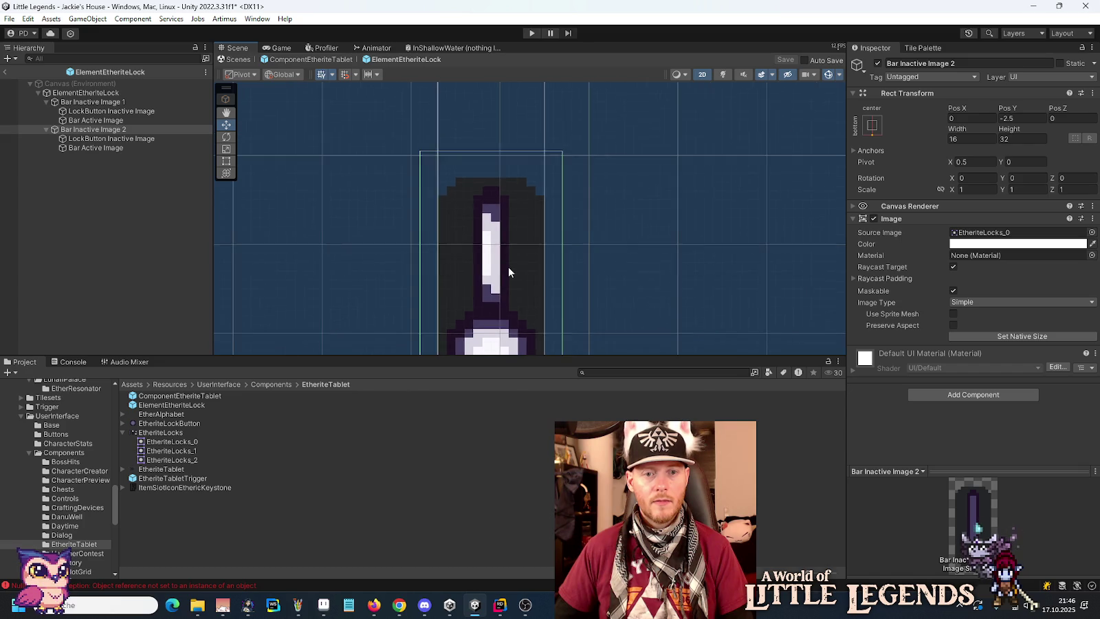
{"action": "left_click_drag", "start_coordinate": [508, 273], "coordinate": [509, 144]}
{"action": "scroll", "coordinate": [500, 297], "scroll_direction": "up", "scroll_amount": 4}
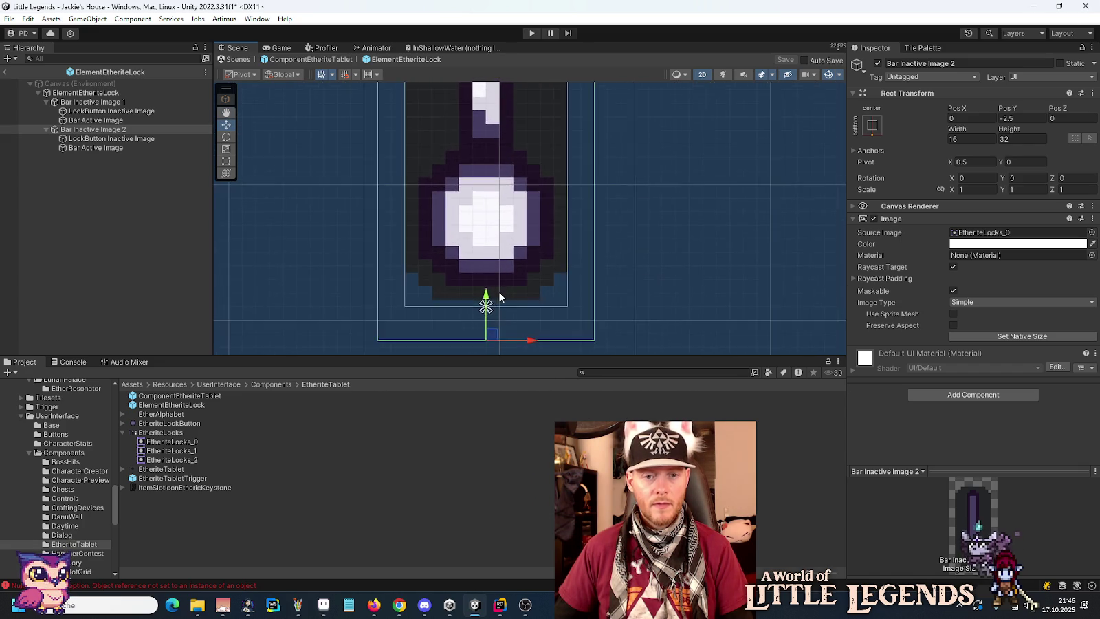
{"action": "scroll", "coordinate": [500, 297], "scroll_direction": "up", "scroll_amount": 2}
{"action": "left_click_drag", "start_coordinate": [479, 316], "coordinate": [479, 331]}
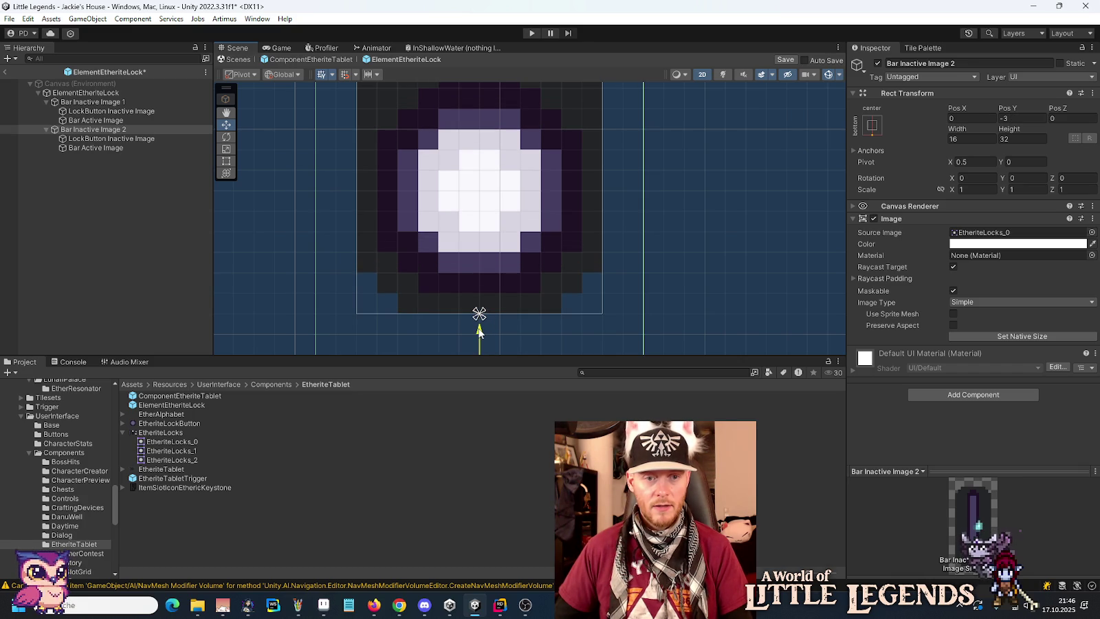
- Select Bar Inactive Image 1, then return to the ComponentEtheriteTablet prefab
{"action": "left_click", "coordinate": [110, 103]}
{"action": "scroll", "coordinate": [566, 231], "scroll_direction": "down", "scroll_amount": 5}
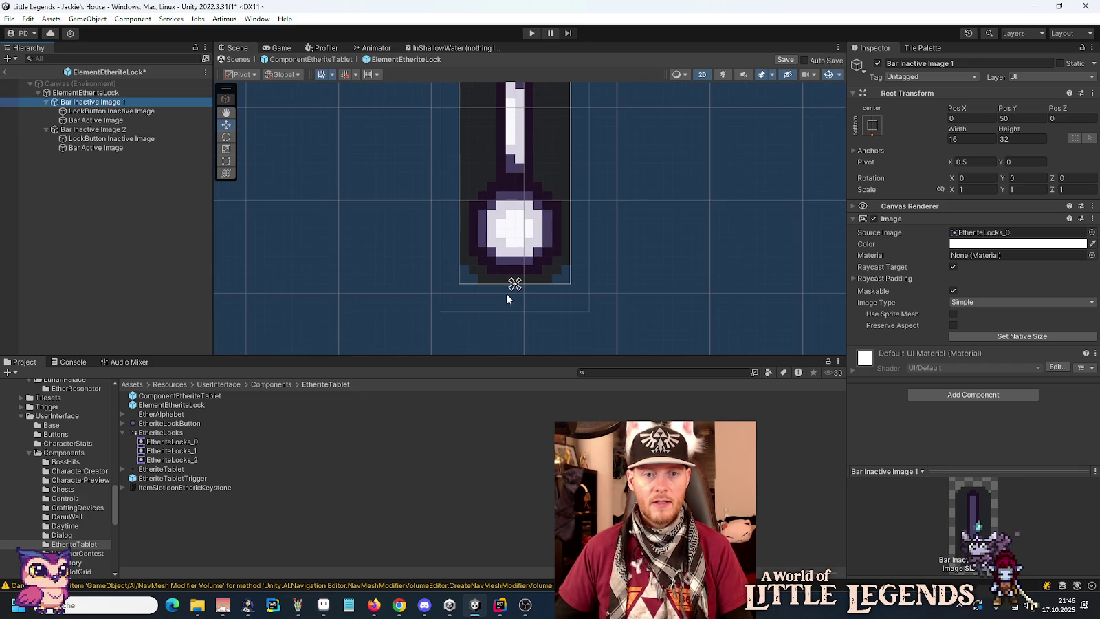
{"action": "scroll", "coordinate": [503, 194], "scroll_direction": "up", "scroll_amount": 4}
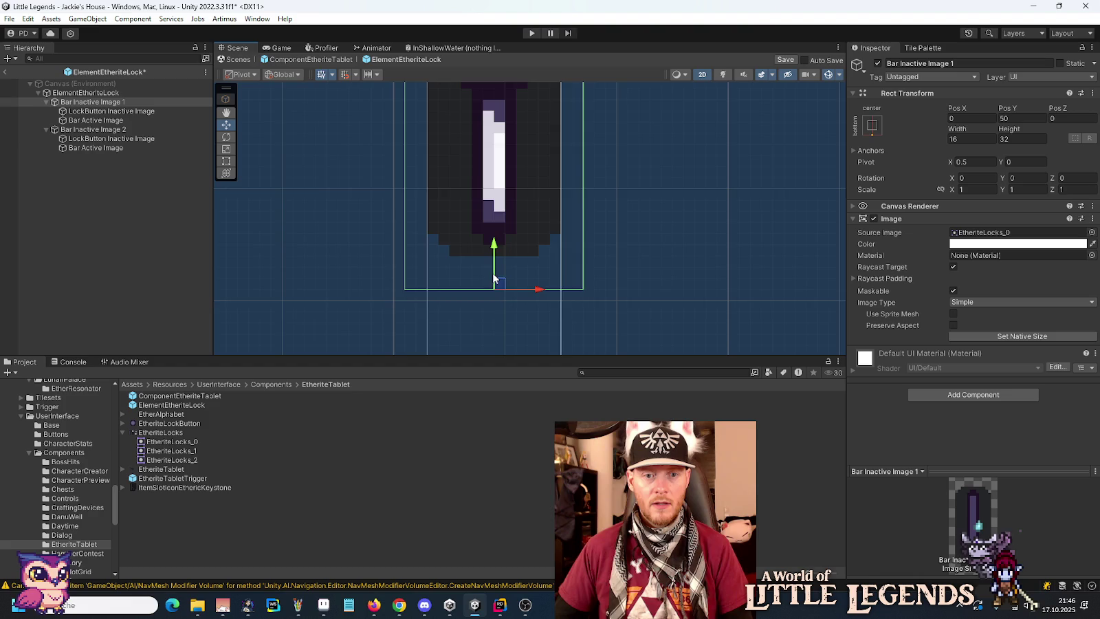
{"action": "left_click", "coordinate": [4, 72]}
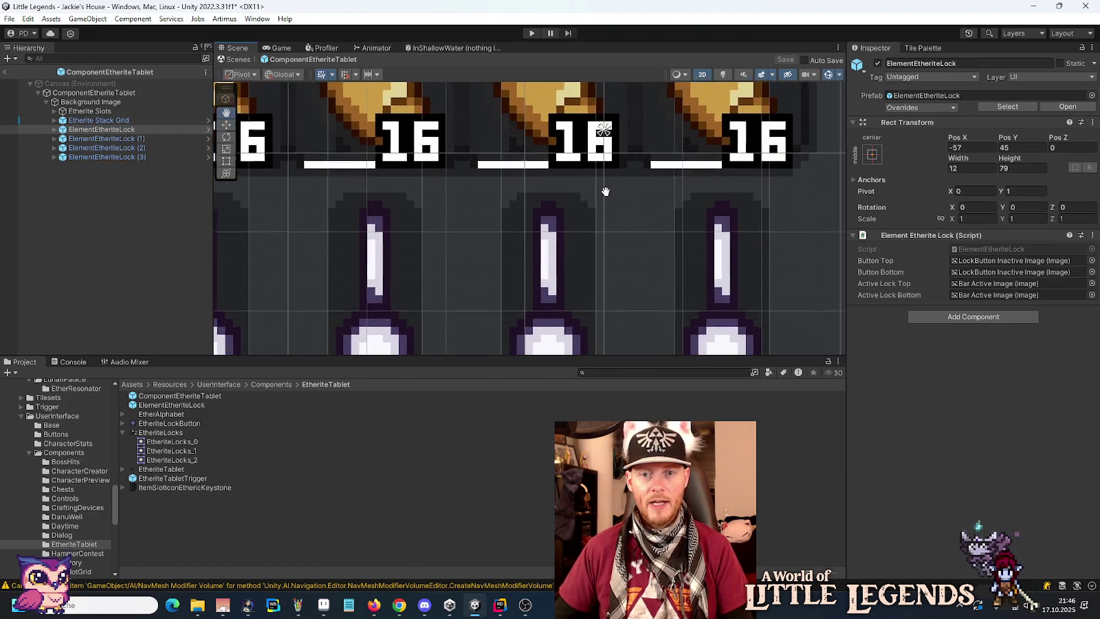
- Pan and zoom the Scene view to bring the 16 item slots to the top
{"action": "scroll", "coordinate": [493, 247], "scroll_direction": "down", "scroll_amount": 3}
{"action": "scroll", "coordinate": [492, 248], "scroll_direction": "down", "scroll_amount": 2}
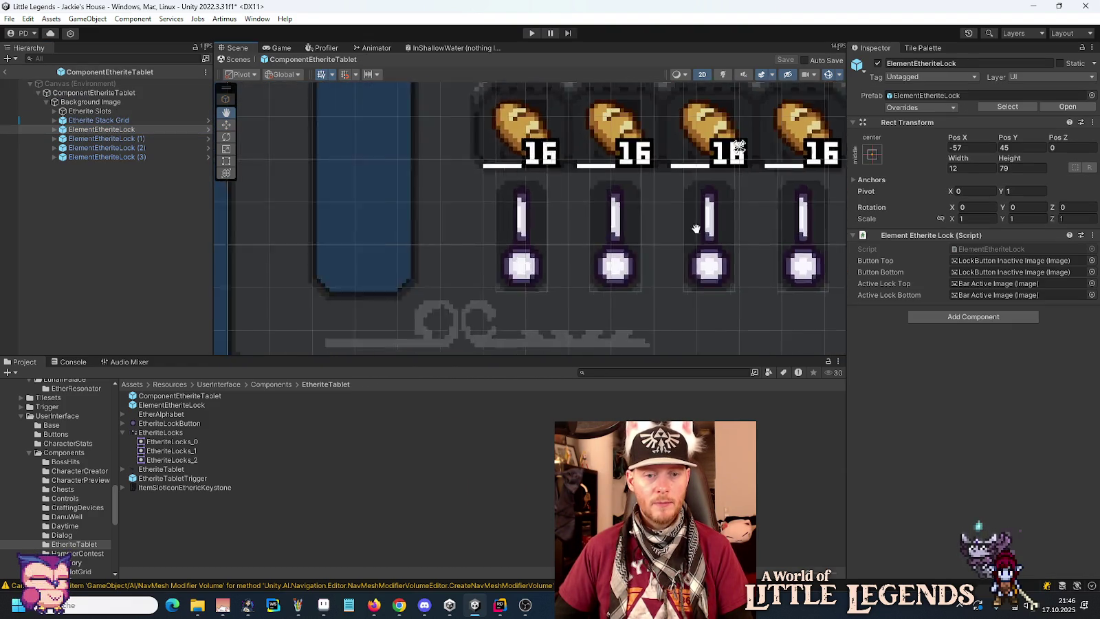
{"action": "scroll", "coordinate": [616, 308], "scroll_direction": "up", "scroll_amount": 5}
{"action": "left_click_drag", "start_coordinate": [602, 116], "coordinate": [568, 313]}
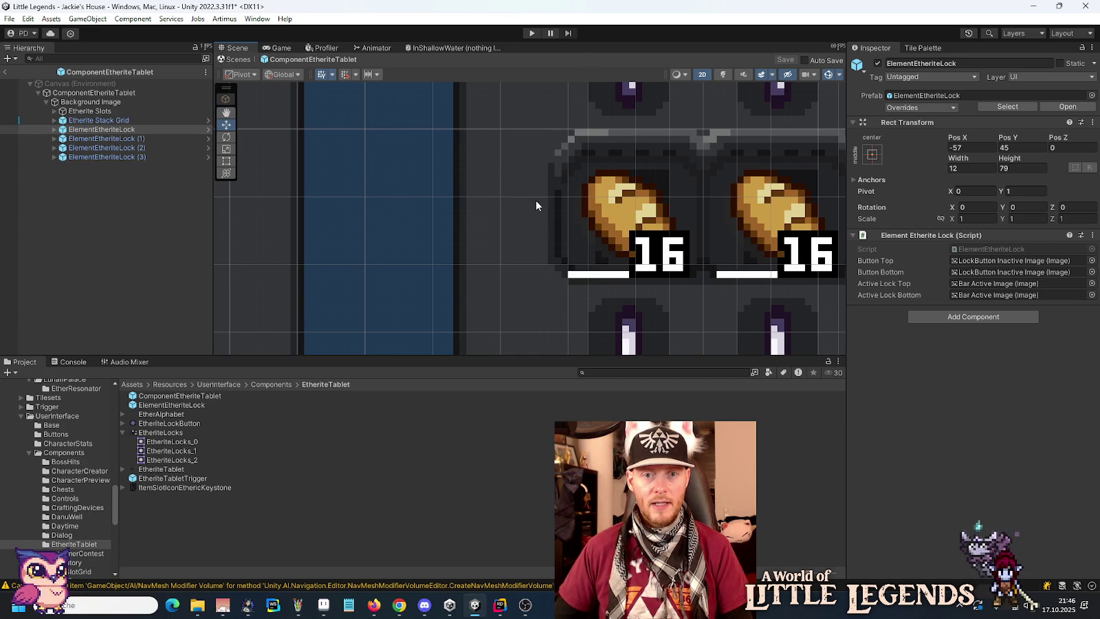
{"action": "scroll", "coordinate": [556, 279], "scroll_direction": "down", "scroll_amount": 4}
{"action": "scroll", "coordinate": [561, 280], "scroll_direction": "up", "scroll_amount": 1}
{"action": "left_click_drag", "start_coordinate": [560, 281], "coordinate": [544, 219]}
{"action": "scroll", "coordinate": [544, 244], "scroll_direction": "up", "scroll_amount": 5}
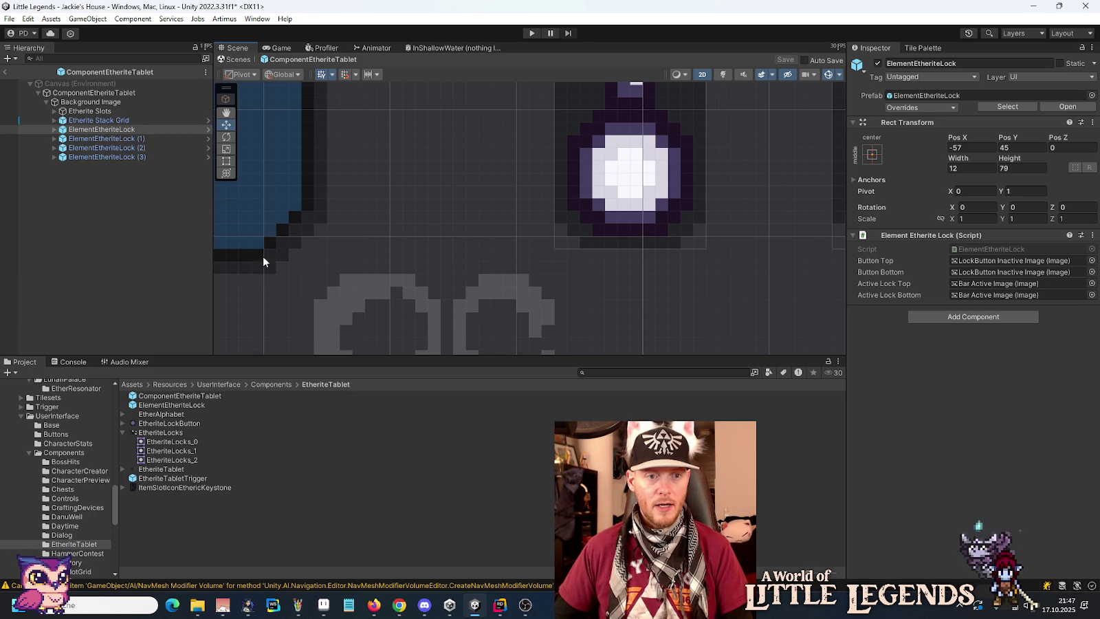
{"action": "scroll", "coordinate": [476, 281], "scroll_direction": "down", "scroll_amount": 5}
- Frame the whole tablet with its bottom lock row, then return to Rider's ElementEtheriteLock.cs
{"action": "left_click_drag", "start_coordinate": [481, 144], "coordinate": [482, 283]}
{"action": "left_click_drag", "start_coordinate": [490, 86], "coordinate": [495, 318]}
{"action": "scroll", "coordinate": [495, 113], "scroll_direction": "up", "scroll_amount": 5}
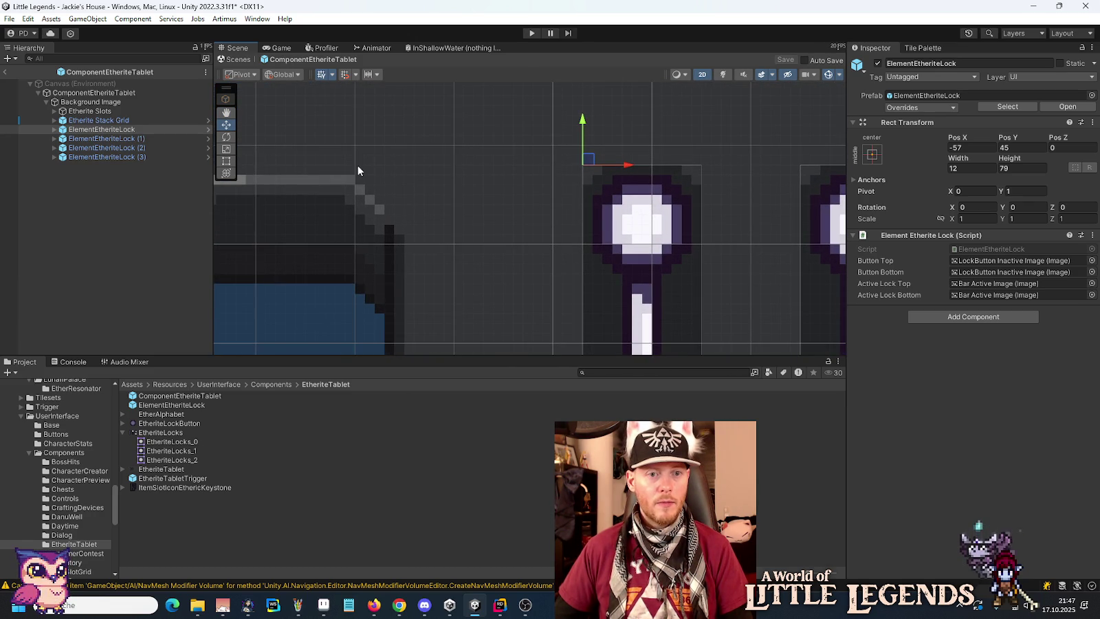
{"action": "scroll", "coordinate": [370, 179], "scroll_direction": "down", "scroll_amount": 2}
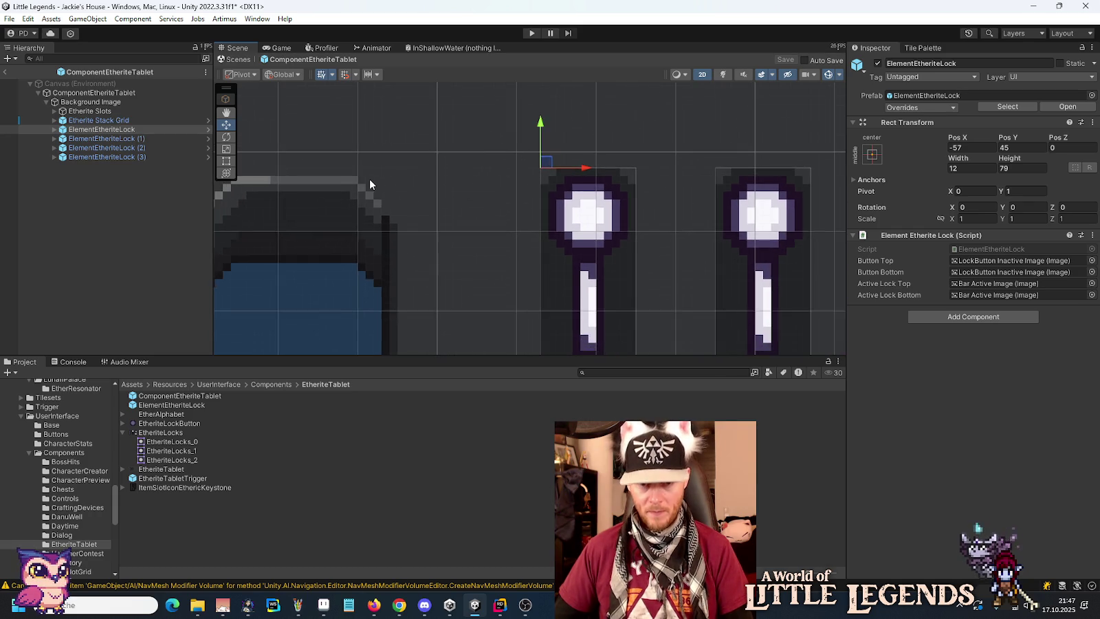
{"action": "scroll", "coordinate": [399, 210], "scroll_direction": "down", "scroll_amount": 5}
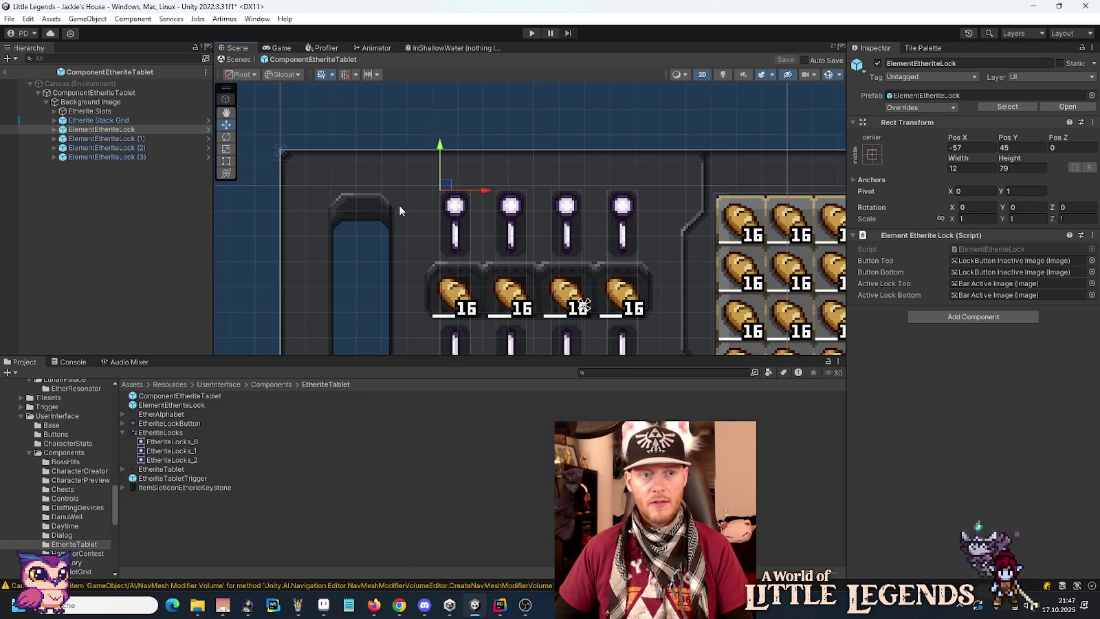
{"action": "scroll", "coordinate": [426, 204], "scroll_direction": "down", "scroll_amount": 3}
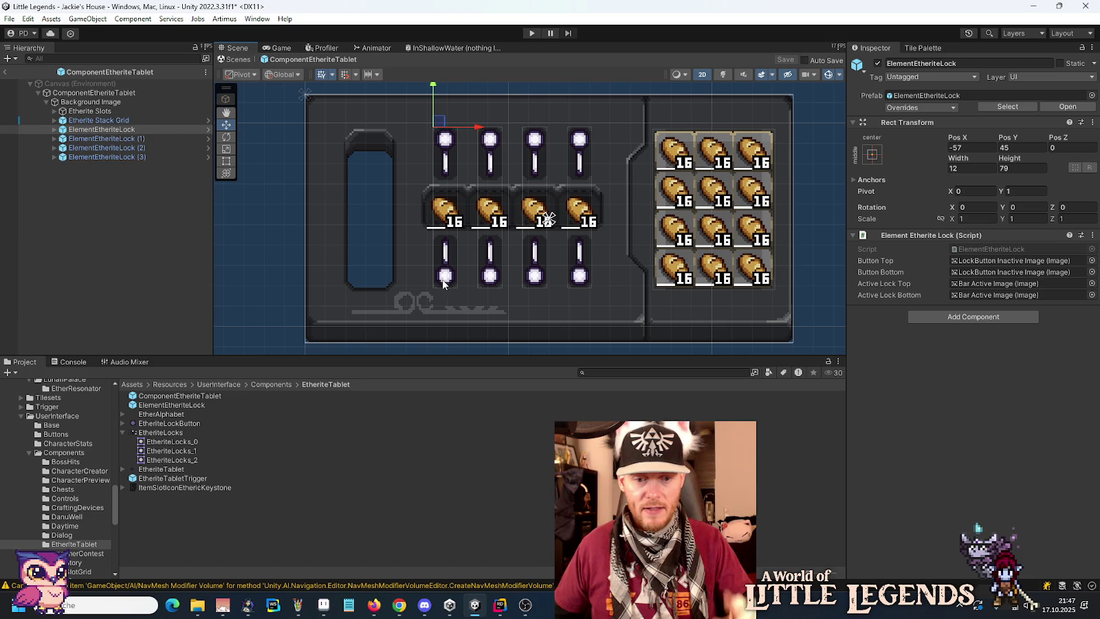
{"action": "left_click", "coordinate": [499, 605]}
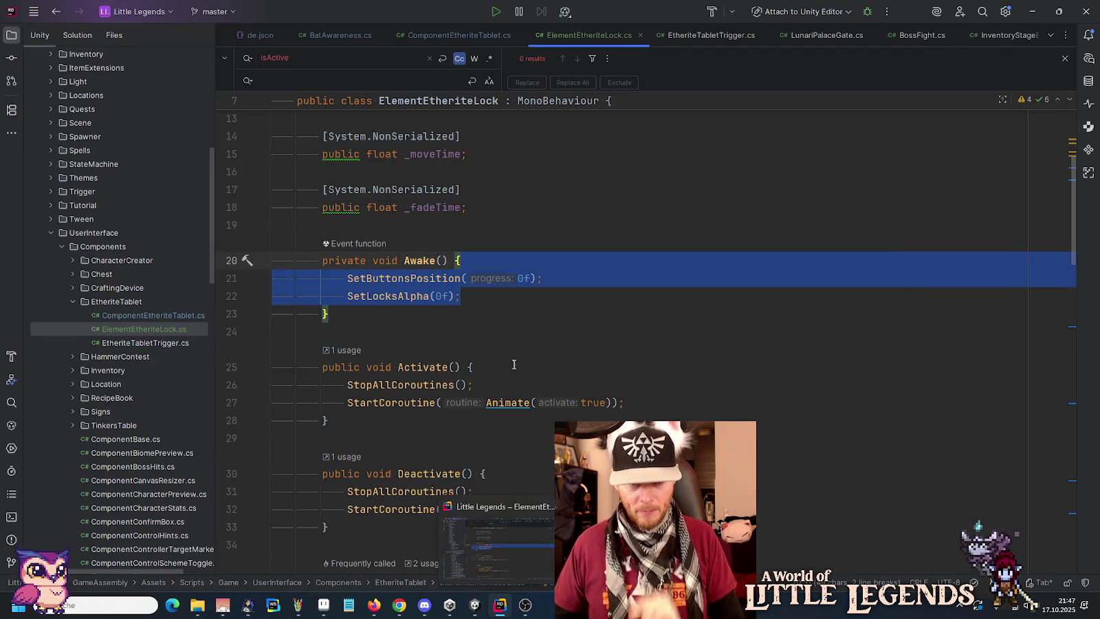
- Open ComponentEtheriteTablet.cs and select _actor.etheriteTabletTrigger near the TryActivateTrigger method
{"action": "left_click", "coordinate": [500, 317]}
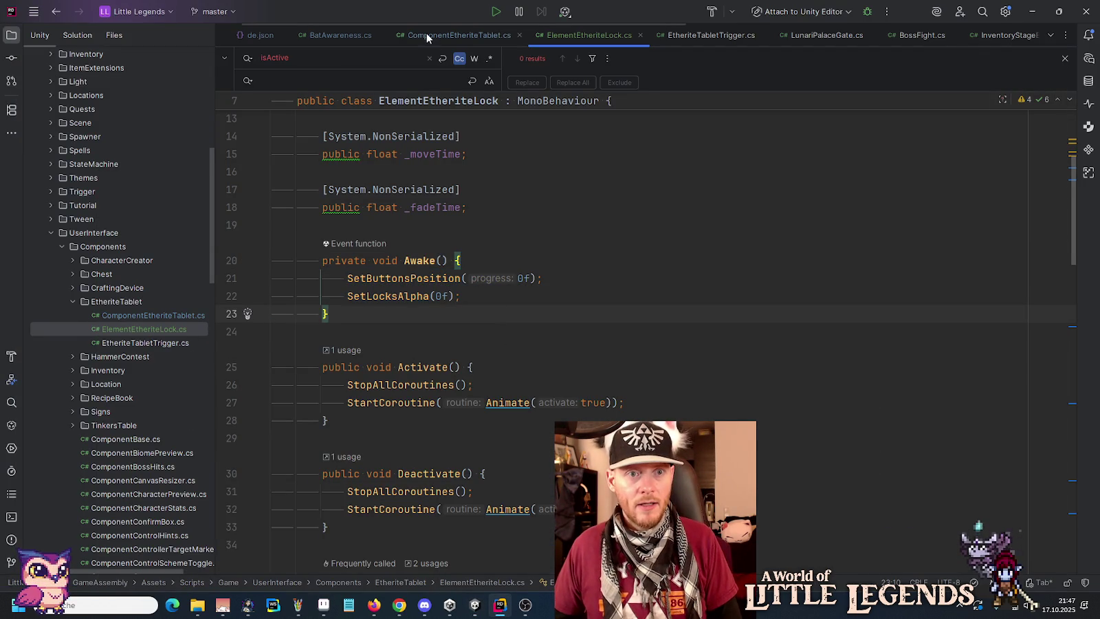
{"action": "left_click", "coordinate": [426, 36]}
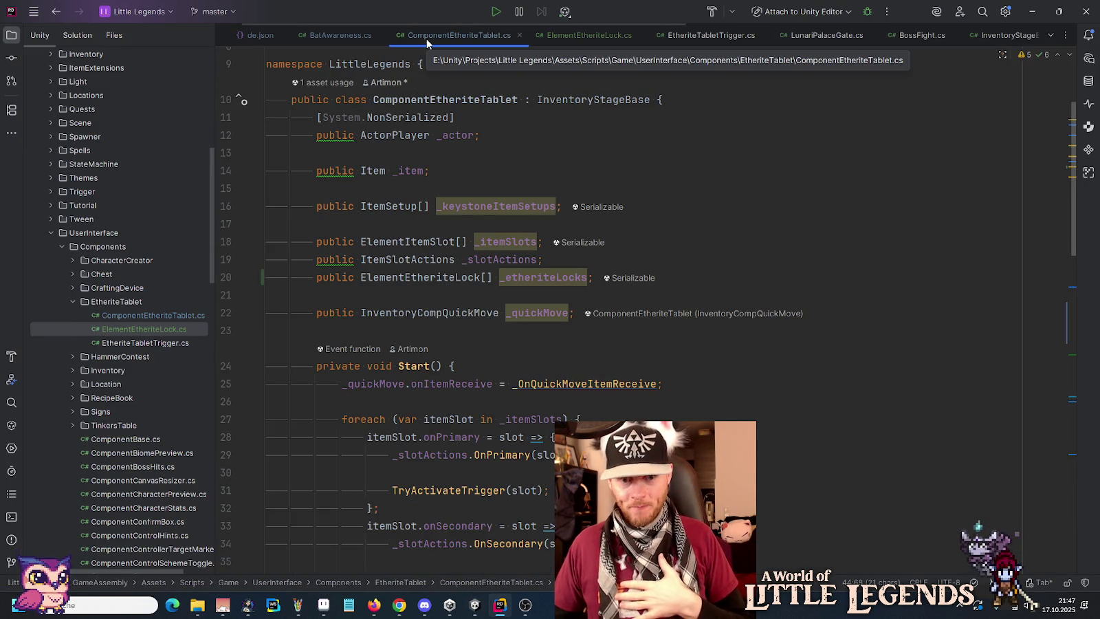
{"action": "left_click", "coordinate": [505, 371]}
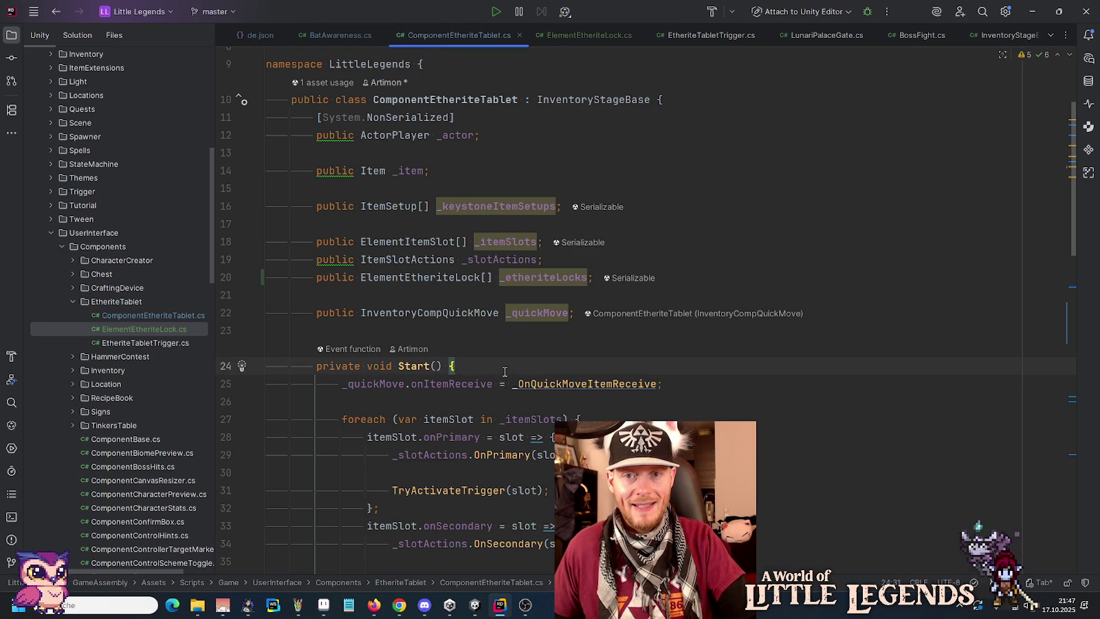
{"action": "scroll", "coordinate": [504, 371], "scroll_direction": "down", "scroll_amount": 10}
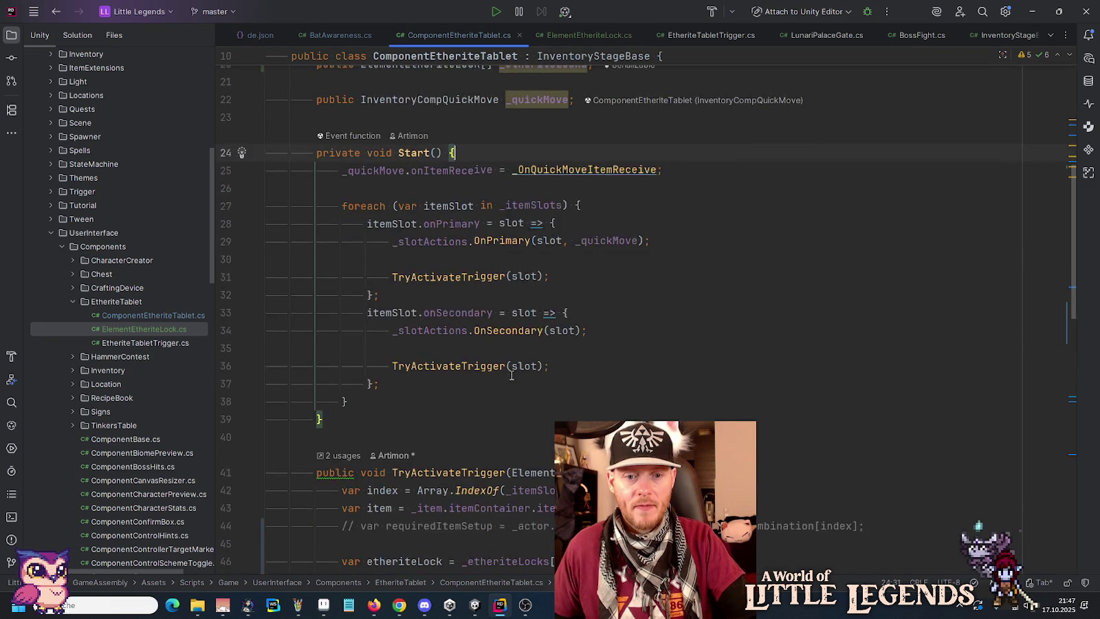
{"action": "left_click", "coordinate": [471, 262]}
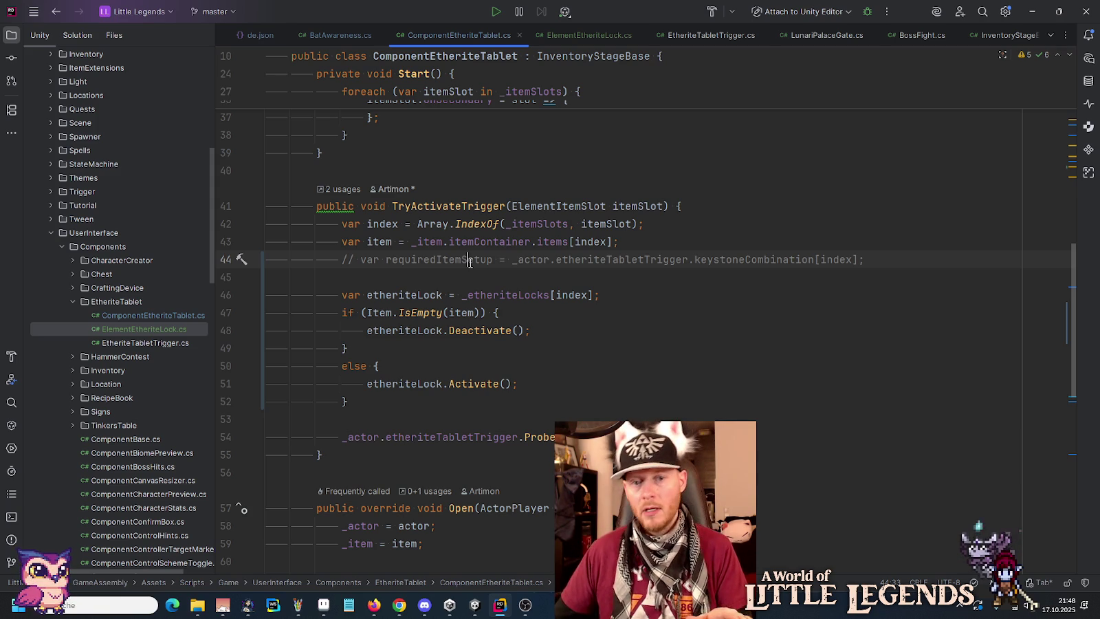
{"action": "double_click", "coordinate": [530, 260]}
{"action": "left_click_drag", "start_coordinate": [531, 260], "coordinate": [568, 263]}
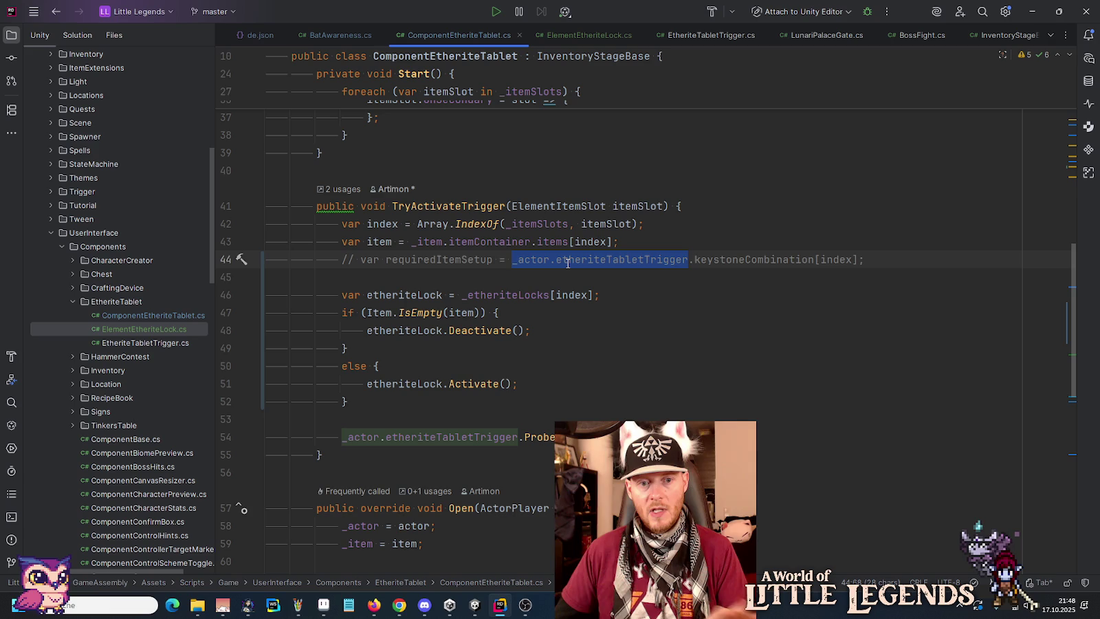
{"action": "left_click", "coordinate": [693, 204]}
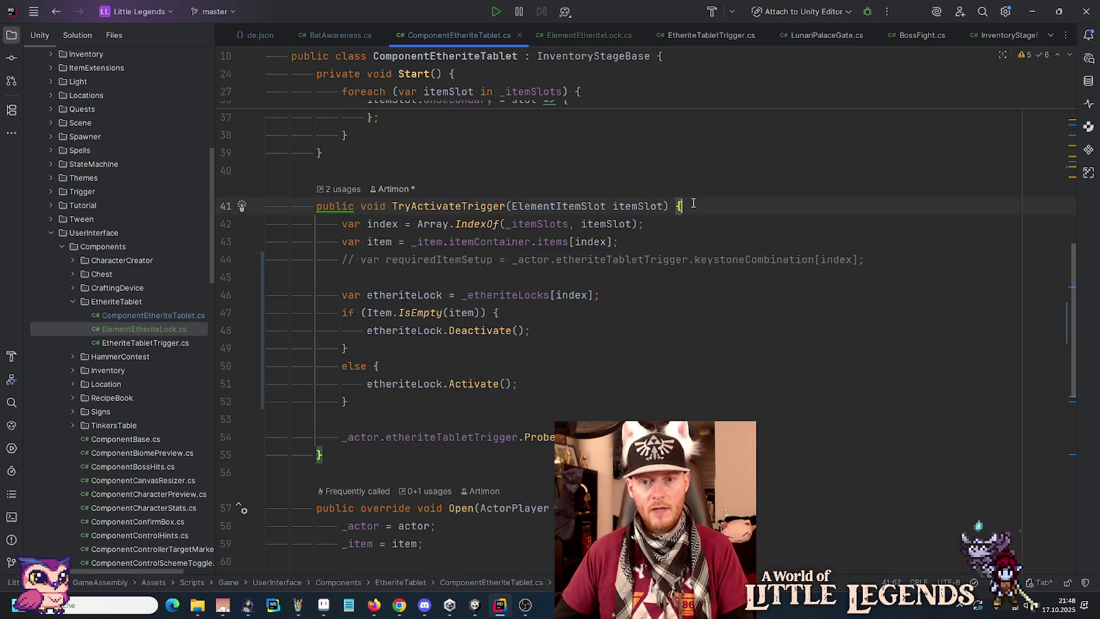
- Add 'if (!_actor.etheriteTabletTrigger) { return; }' at the top of TryActivateTrigger
{"action": "key", "text": "Return"}
{"action": "key", "text": "Return"}
{"action": "key", "text": "Up"}
{"action": "type", "text": "if (!"}
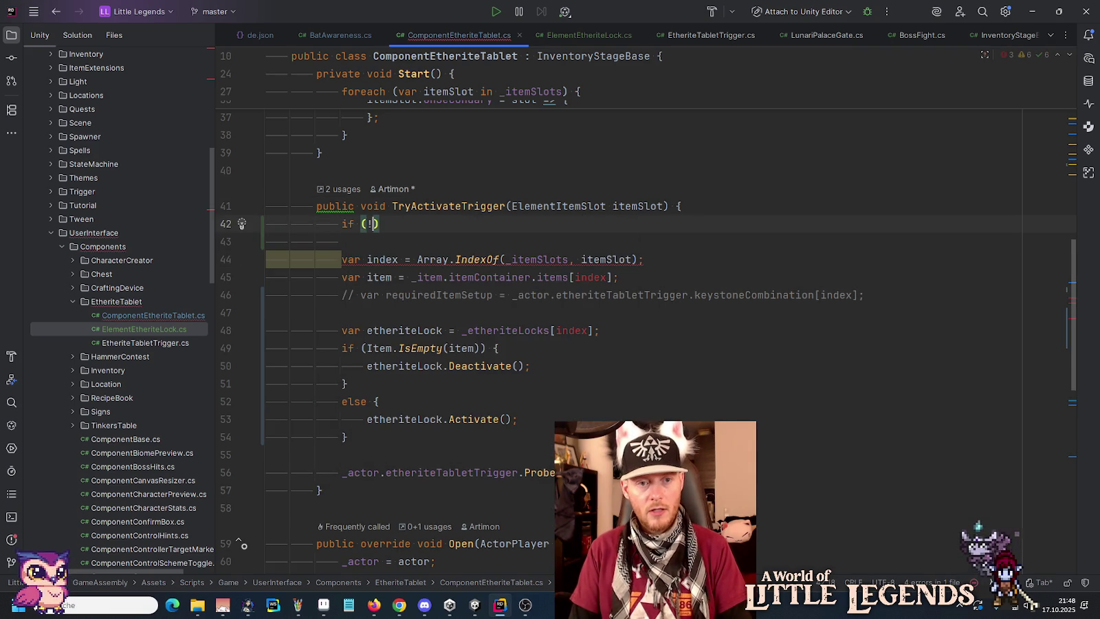
{"action": "type", "text": "_actor.etheriteTabletTrigger"}
{"action": "key", "text": "Tab"}
{"action": "type", "text": ") "}
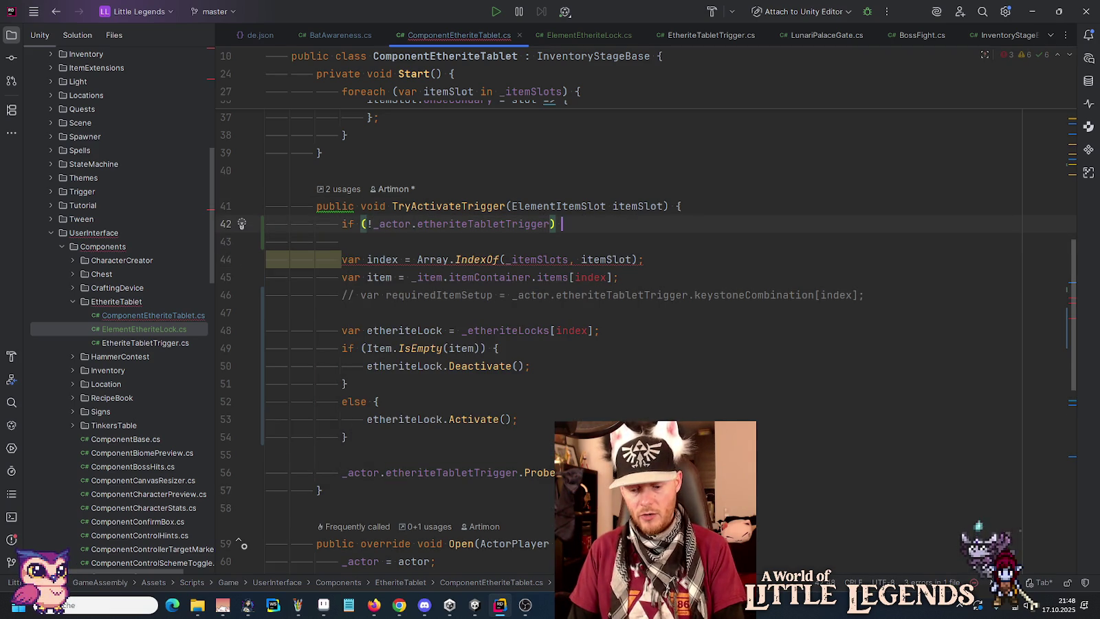
{"action": "type", "text": "{"}
{"action": "key", "text": "Return"}
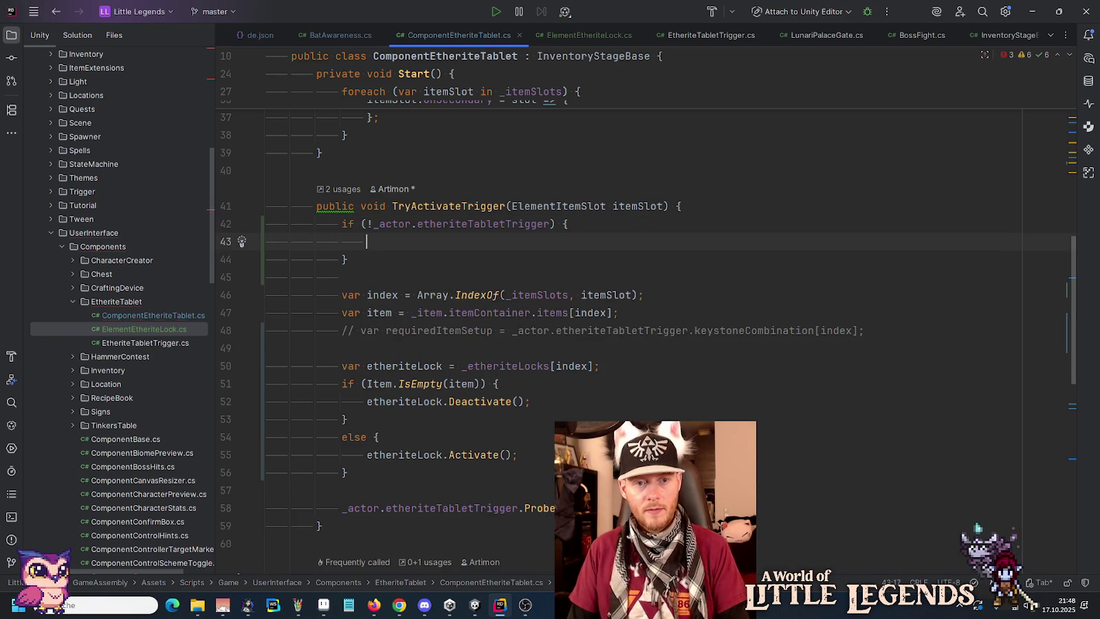
{"action": "key", "text": "Tab"}
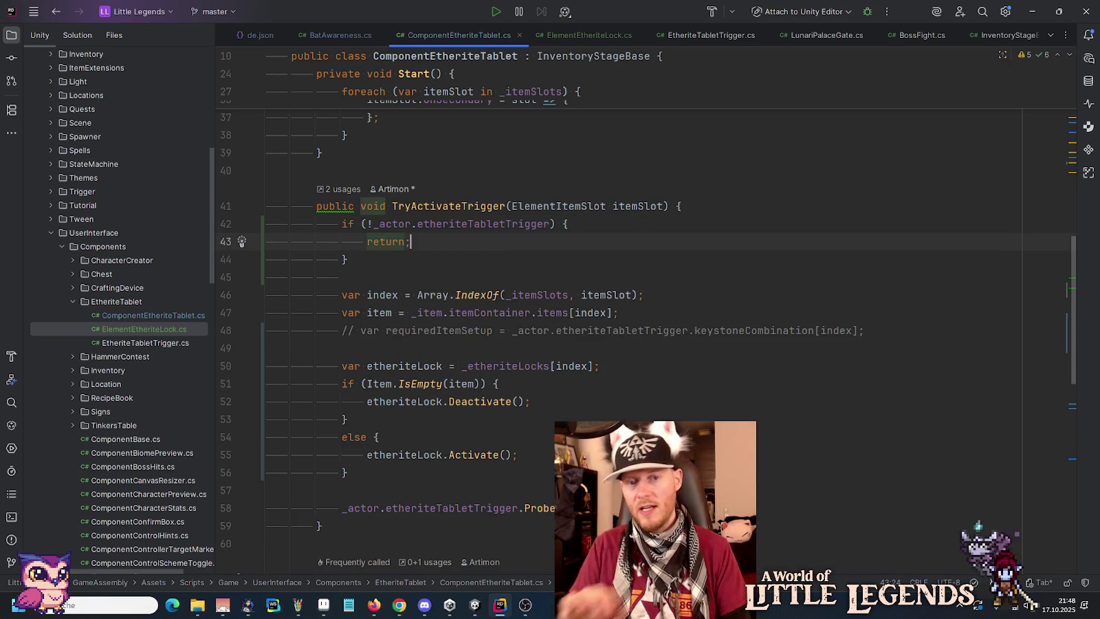
- Uncomment the requiredItemSetup line with Ctrl+/ and return to Unity
{"action": "left_click", "coordinate": [499, 322]}
{"action": "key", "text": "ctrl+slash"}
{"action": "left_click", "coordinate": [443, 258]}
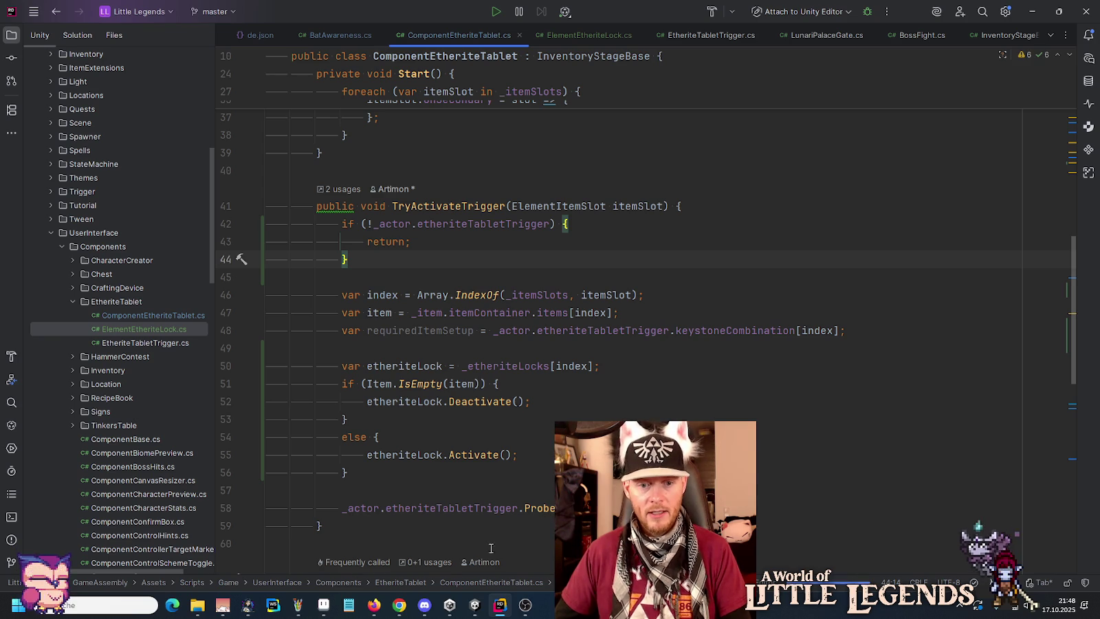
{"action": "left_click", "coordinate": [479, 606]}
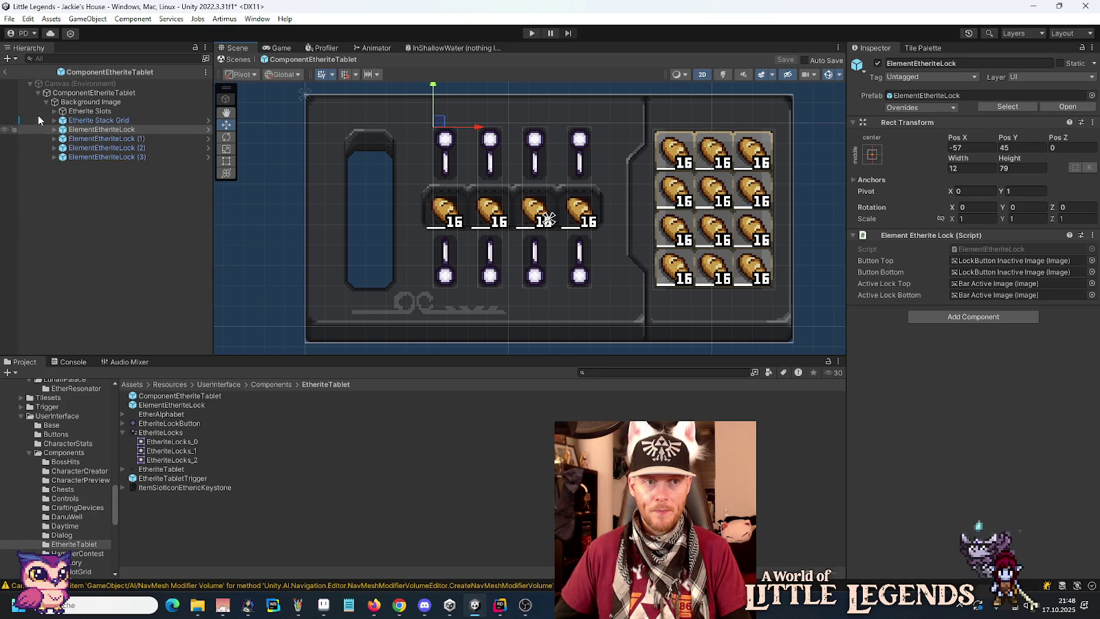
- Leave prefab mode and save the Jackie's House scene
{"action": "left_click", "coordinate": [5, 72]}
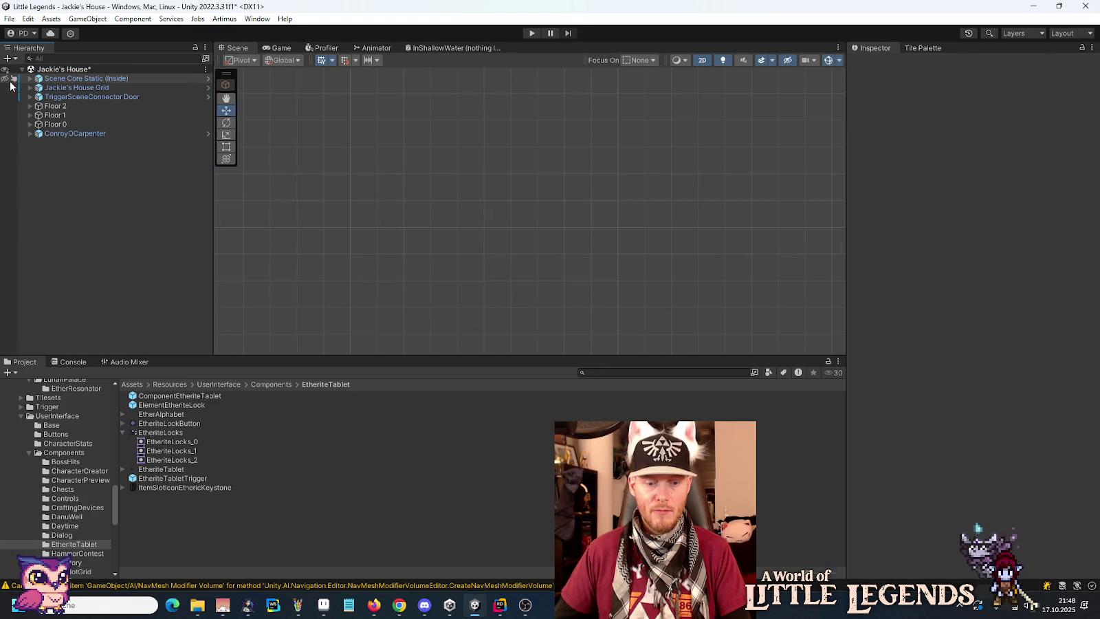
{"action": "key", "text": "ctrl+s"}
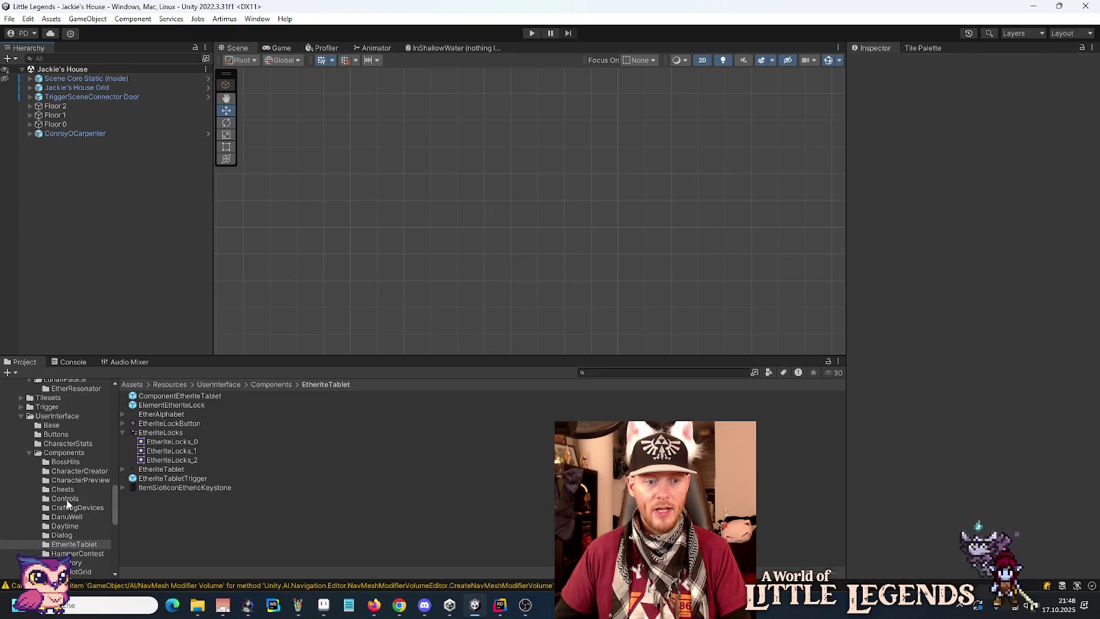
{"action": "left_click", "coordinate": [28, 454]}
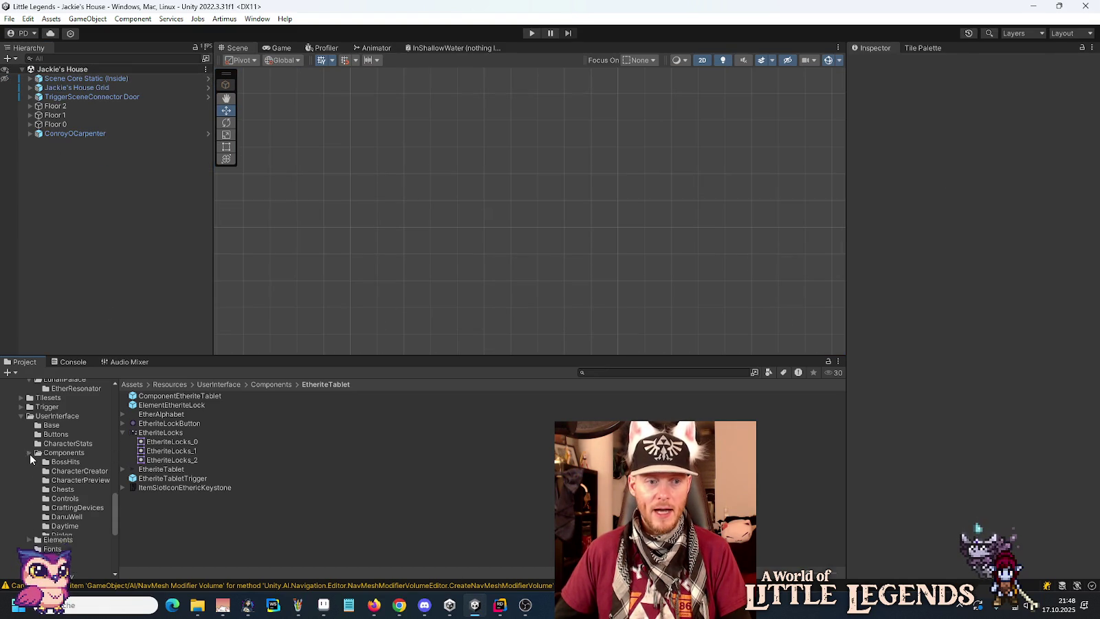
{"action": "left_click", "coordinate": [22, 417]}
{"action": "left_click", "coordinate": [22, 389]}
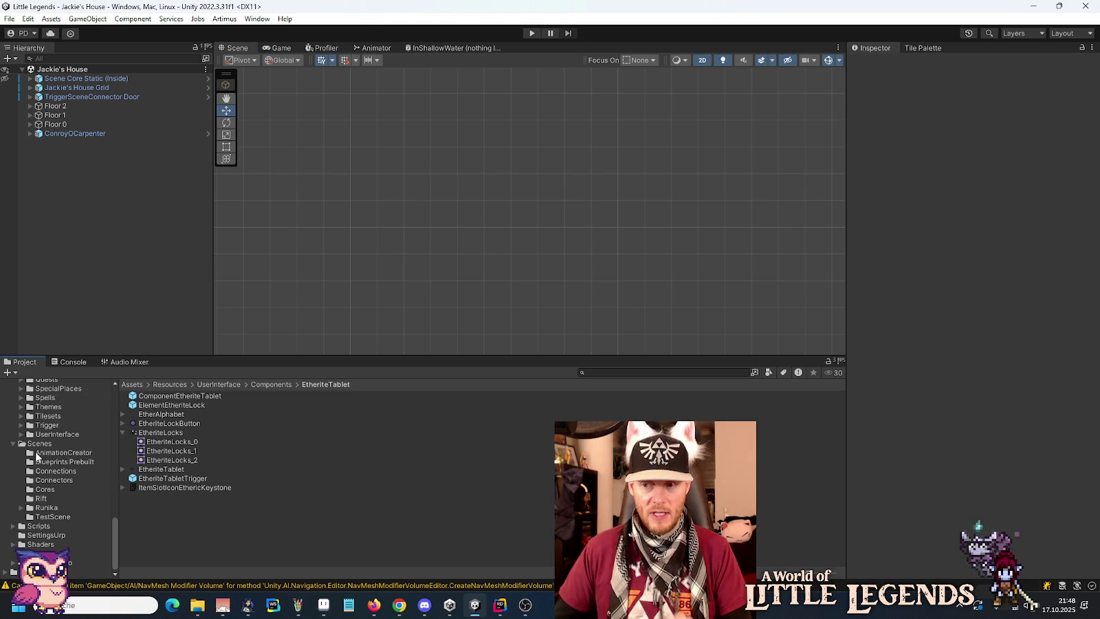
- Open the LunariPalace scene from Scenes/Runika/Mines/LunariPalace
{"action": "left_click", "coordinate": [22, 507]}
{"action": "left_click", "coordinate": [51, 513]}
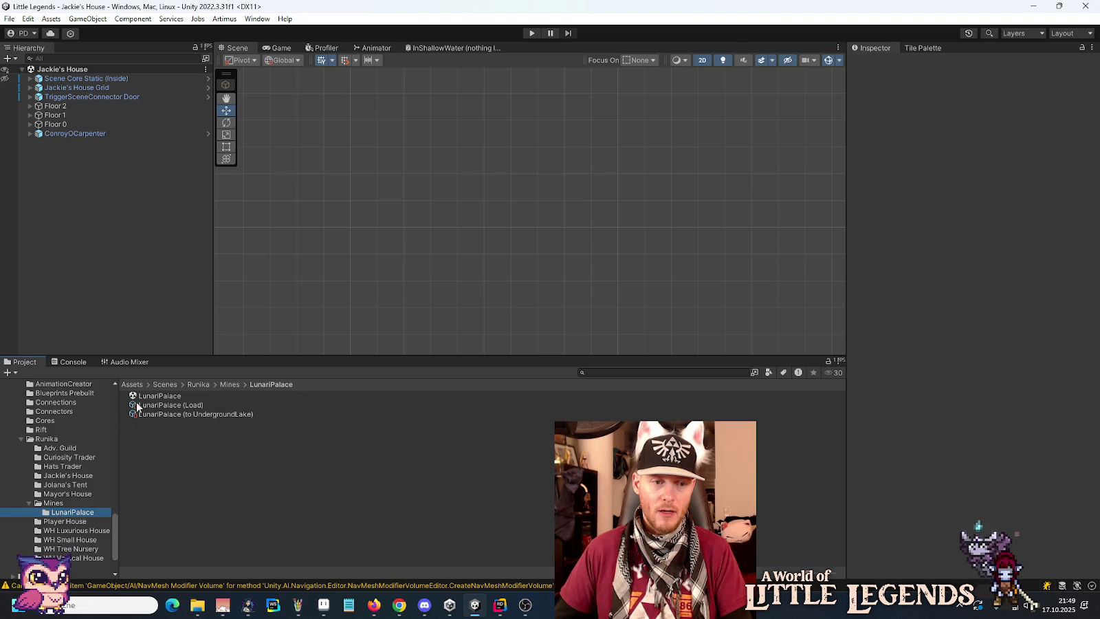
{"action": "left_click", "coordinate": [137, 386]}
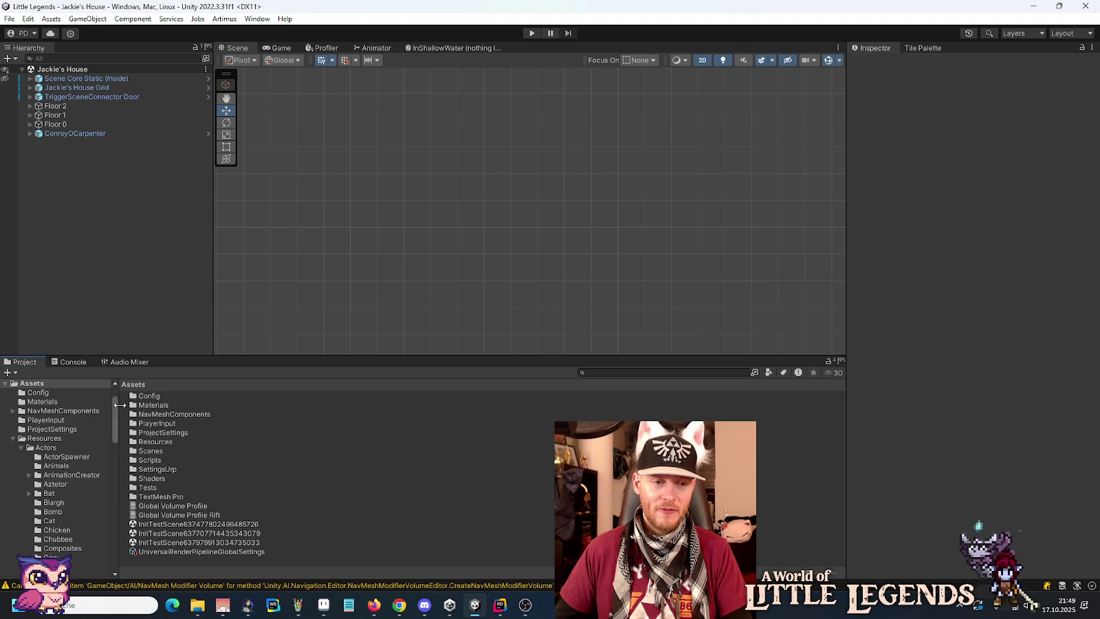
{"action": "scroll", "coordinate": [110, 517], "scroll_direction": "down", "scroll_amount": 15}
{"action": "scroll", "coordinate": [110, 517], "scroll_direction": "down", "scroll_amount": 1}
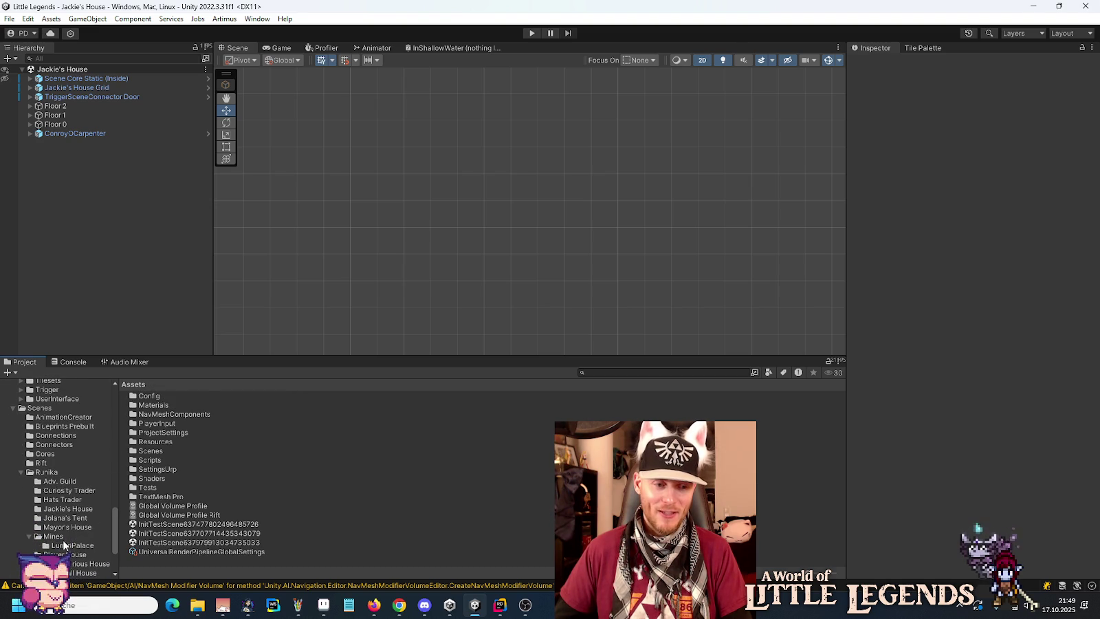
{"action": "left_click", "coordinate": [72, 545]}
{"action": "left_click", "coordinate": [152, 395]}
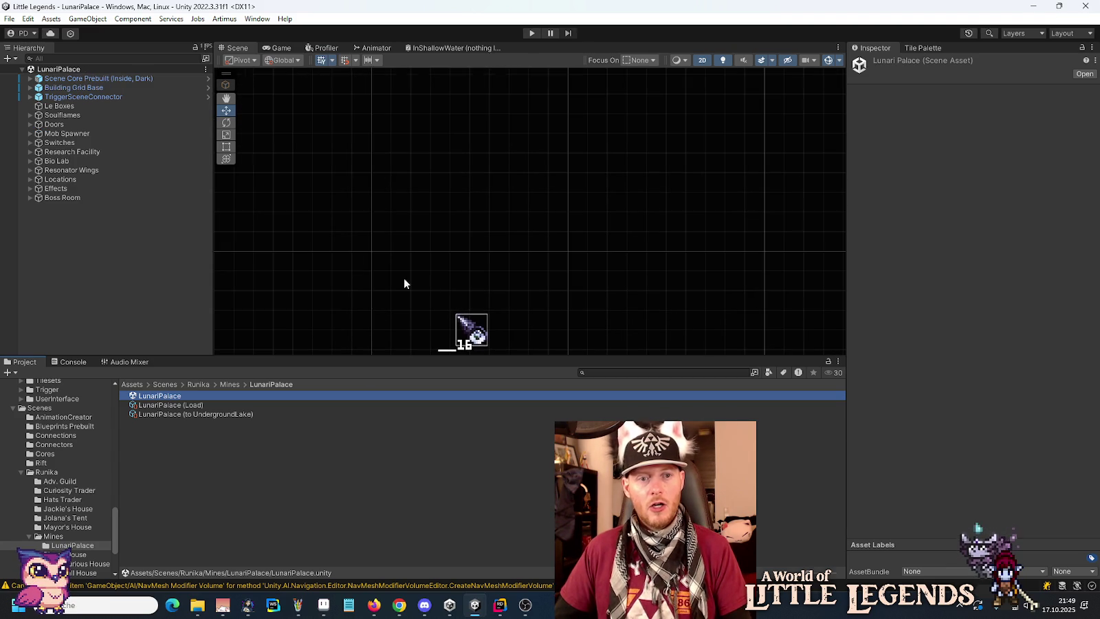
- Select the Boss Room gate's EtheriteTabletTrigger child object
{"action": "left_click", "coordinate": [5, 79]}
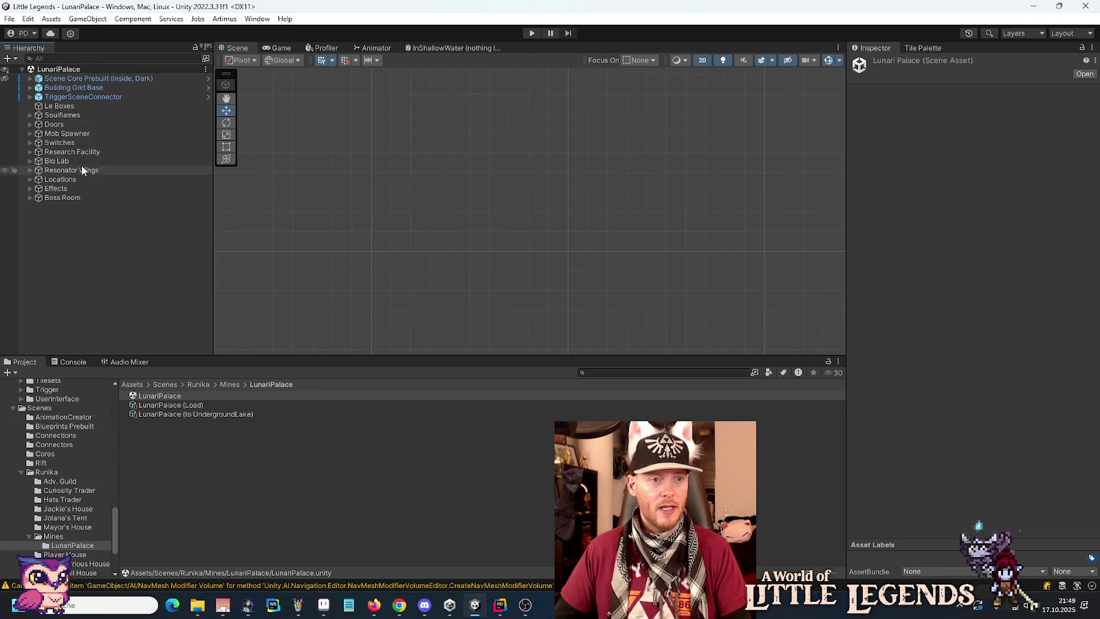
{"action": "left_click", "coordinate": [77, 198]}
{"action": "double_click", "coordinate": [77, 198]}
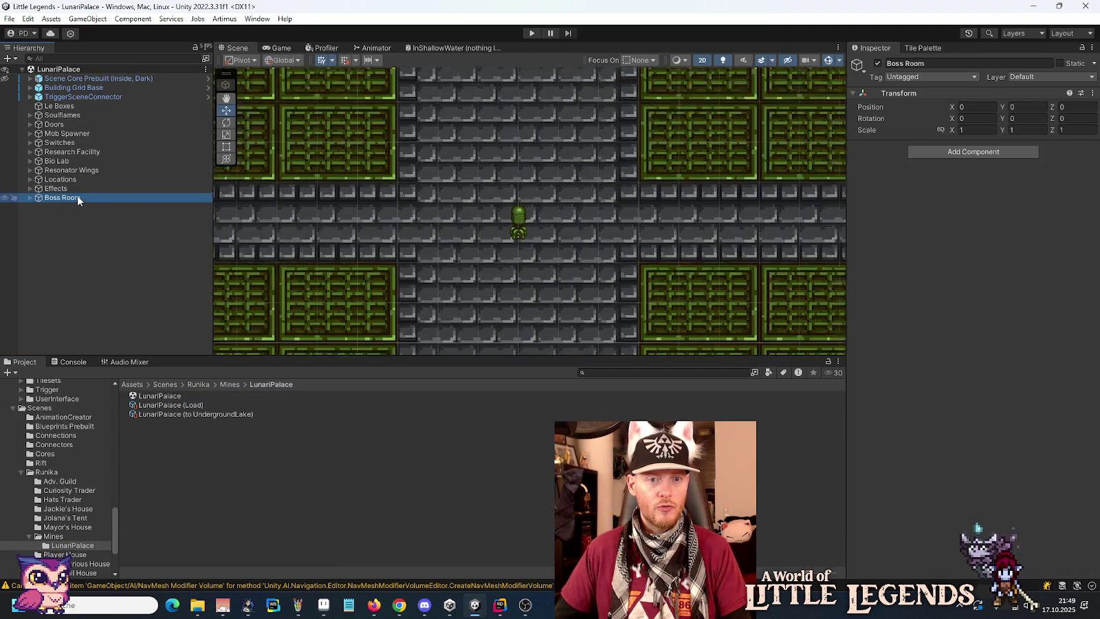
{"action": "scroll", "coordinate": [519, 253], "scroll_direction": "down", "scroll_amount": 2}
{"action": "mouse_move", "coordinate": [520, 253]}
{"action": "left_mouse_down"}
{"action": "mouse_move", "coordinate": [533, 152]}
{"action": "mouse_move", "coordinate": [545, 201]}
{"action": "mouse_move", "coordinate": [536, 132]}
{"action": "left_mouse_up"}
{"action": "left_click", "coordinate": [510, 226]}
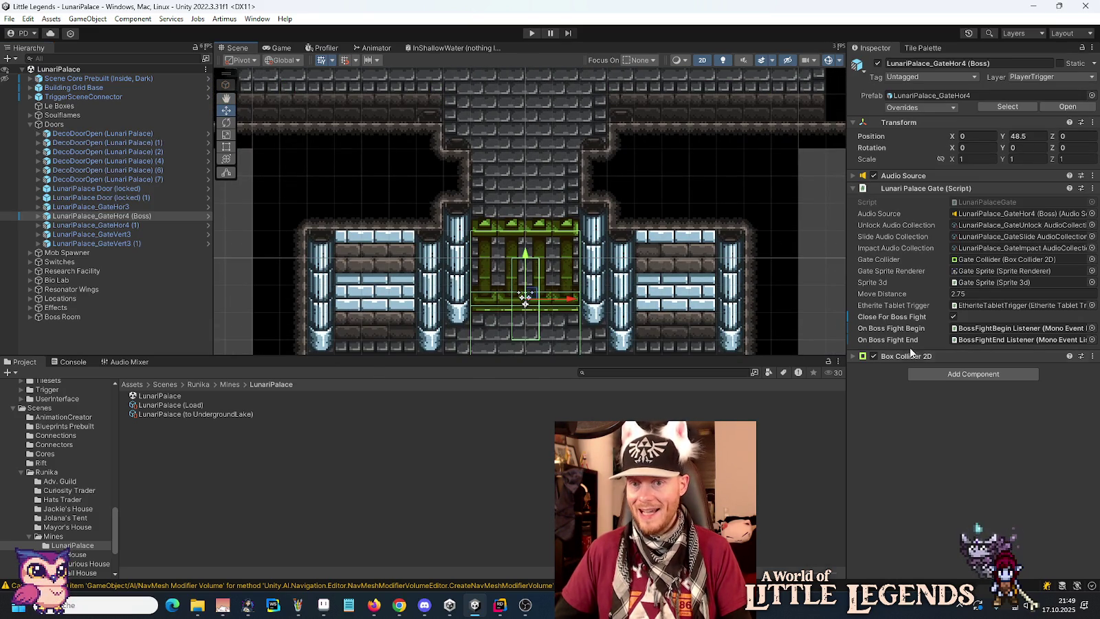
{"action": "left_click", "coordinate": [39, 216]}
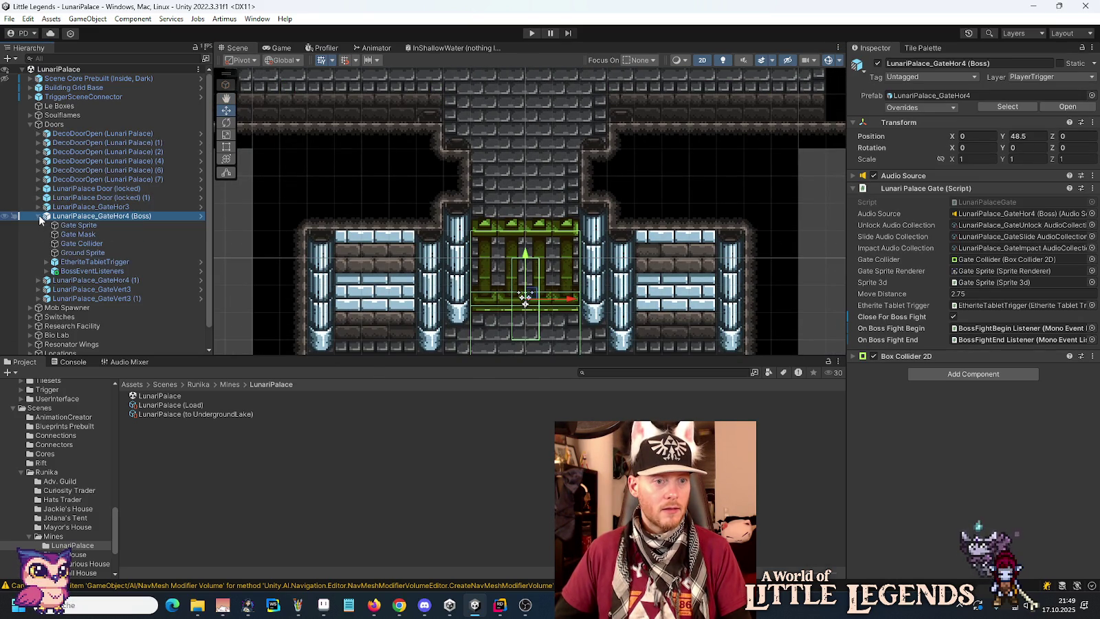
{"action": "left_click", "coordinate": [63, 263]}
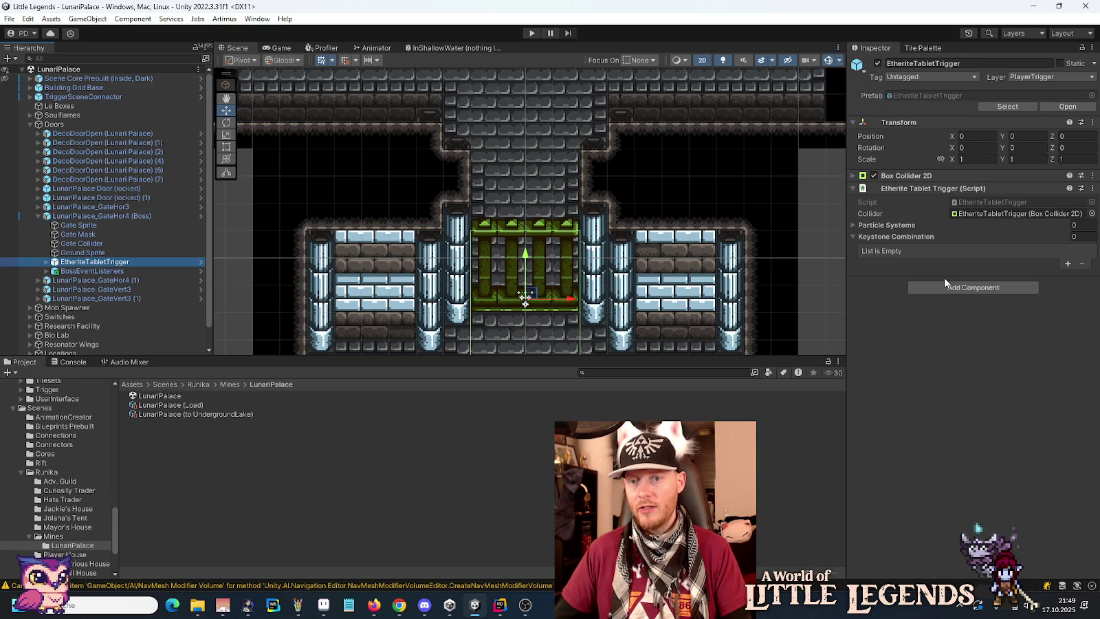
- Delete all four Keystone Combination elements so the list is empty
{"action": "left_click", "coordinate": [1069, 264]}
{"action": "left_click", "coordinate": [1069, 264]}
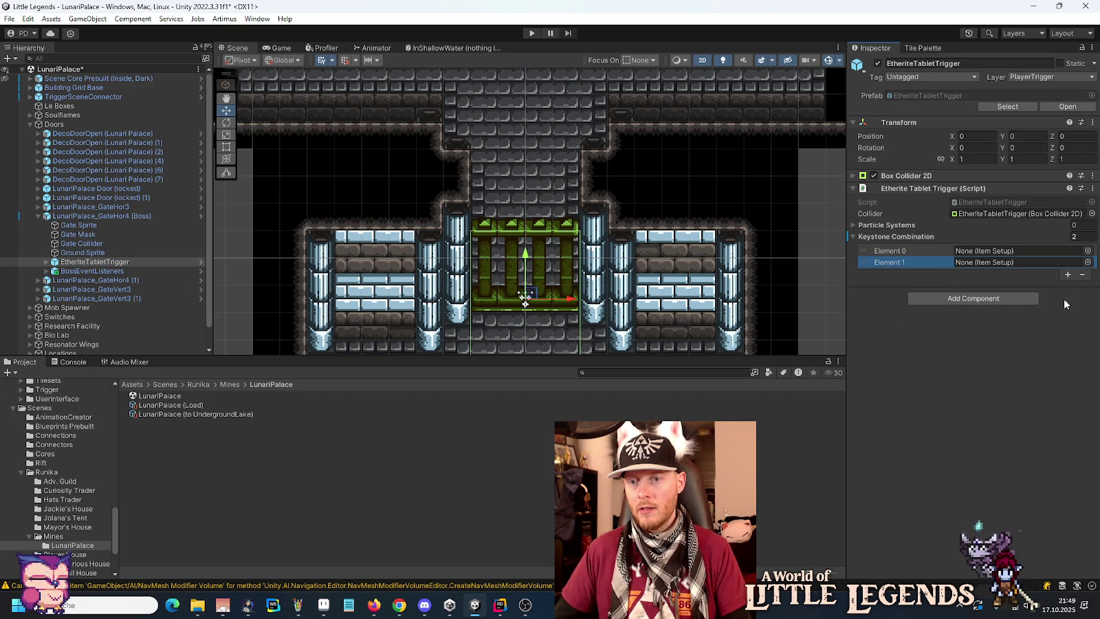
{"action": "left_click", "coordinate": [1069, 275]}
{"action": "left_click", "coordinate": [1068, 287]}
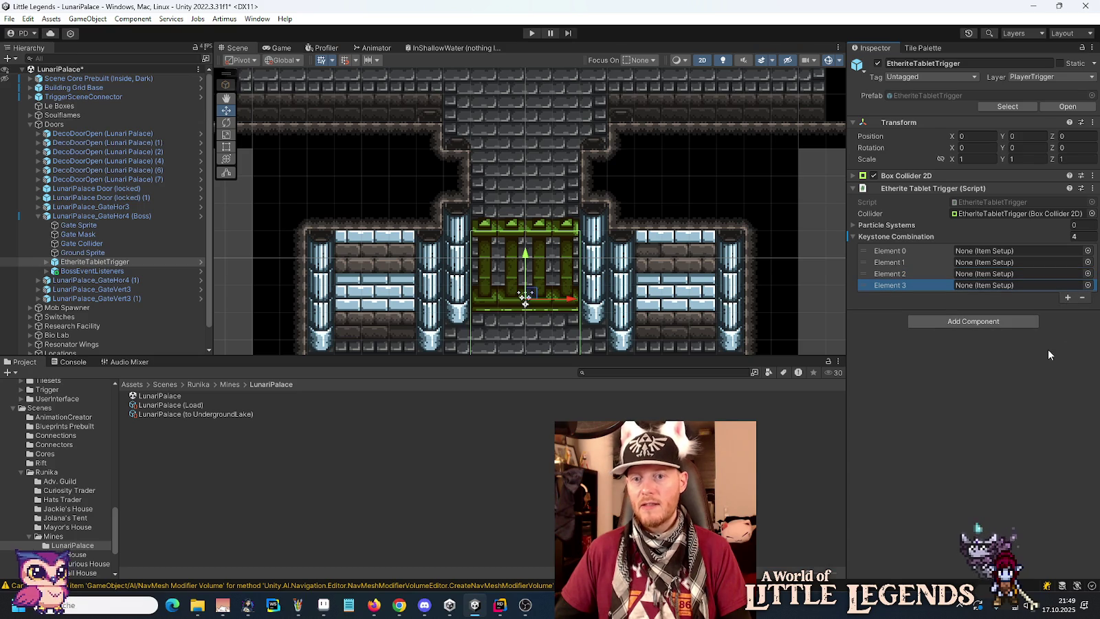
{"action": "key", "text": "Delete"}
{"action": "key", "text": "Delete"}
{"action": "key", "text": "Delete"}
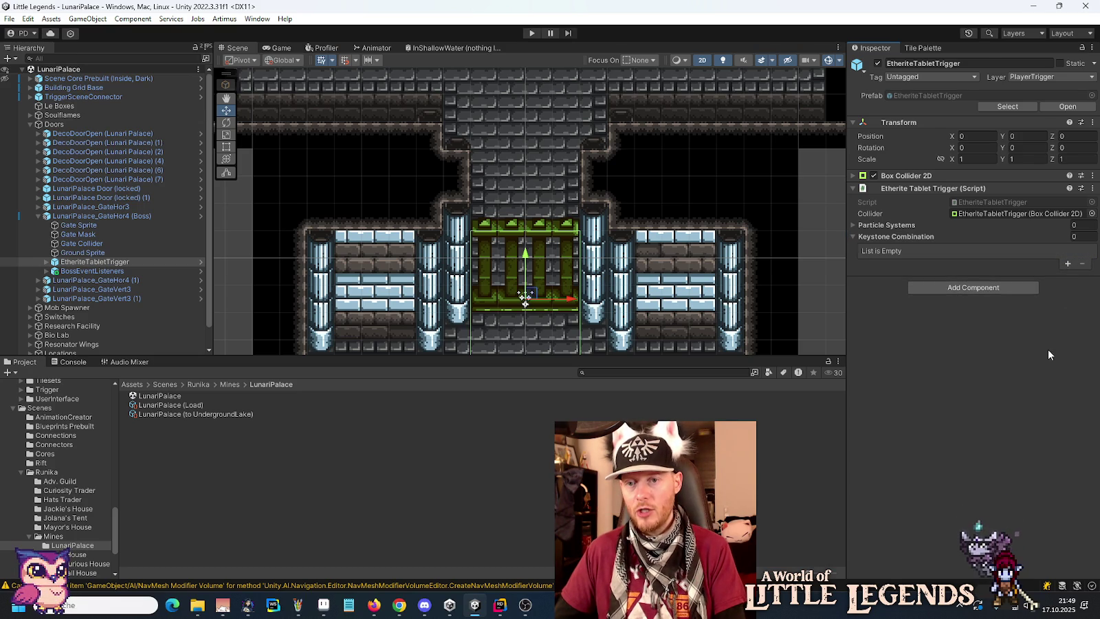
- Reselect EtheriteTabletTrigger and check the Keystone Combination field's context menu
{"action": "key", "text": "Left"}
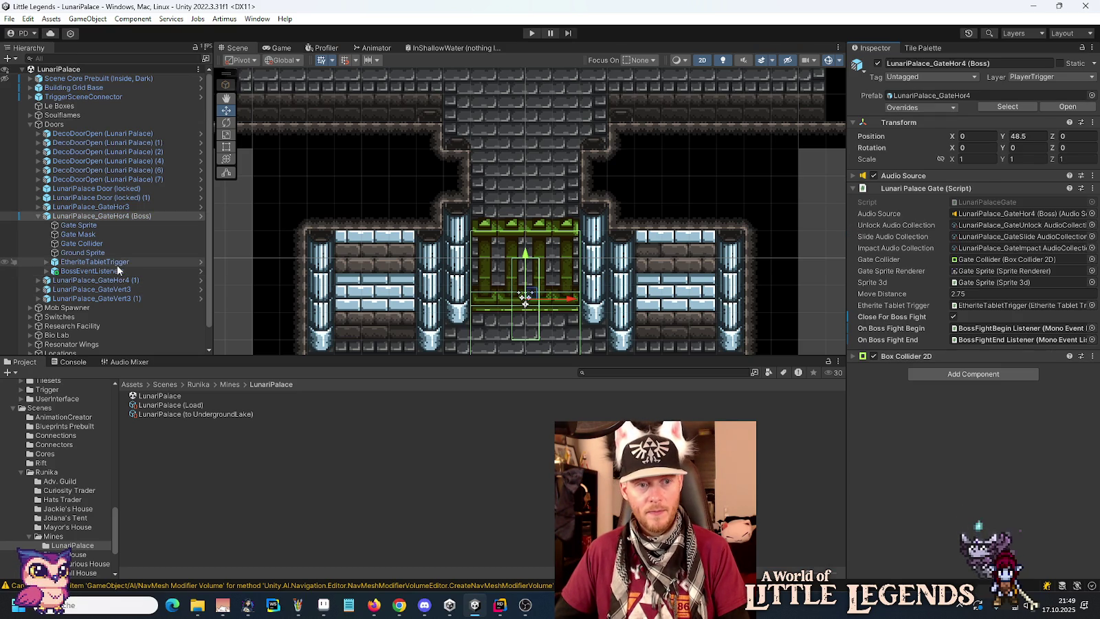
{"action": "left_click", "coordinate": [116, 265]}
{"action": "right_click", "coordinate": [874, 238]}
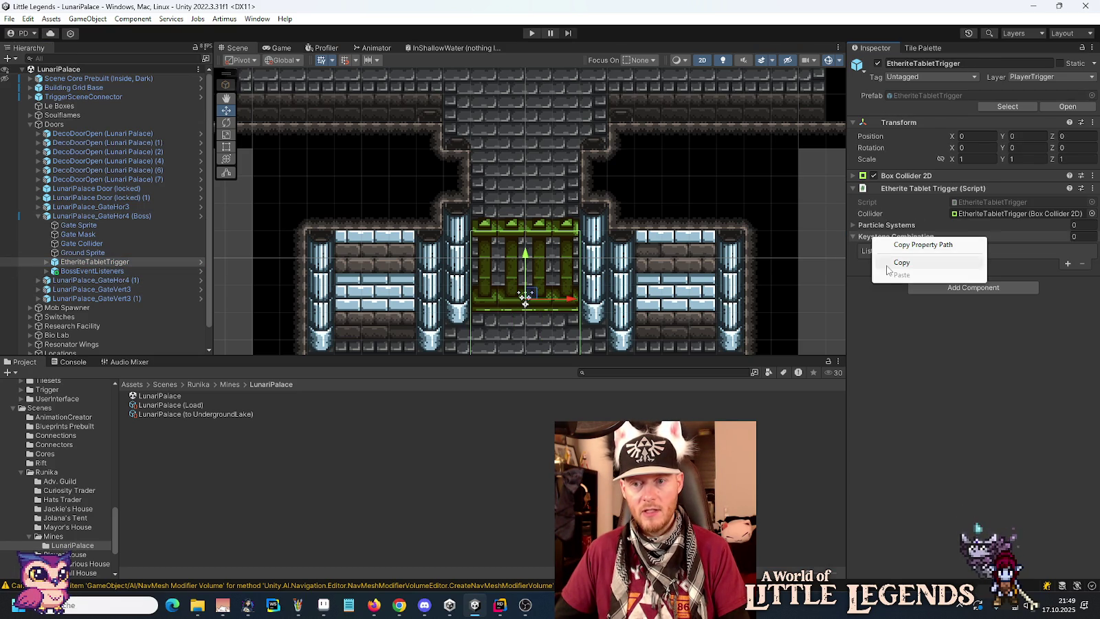
{"action": "left_click", "coordinate": [887, 266]}
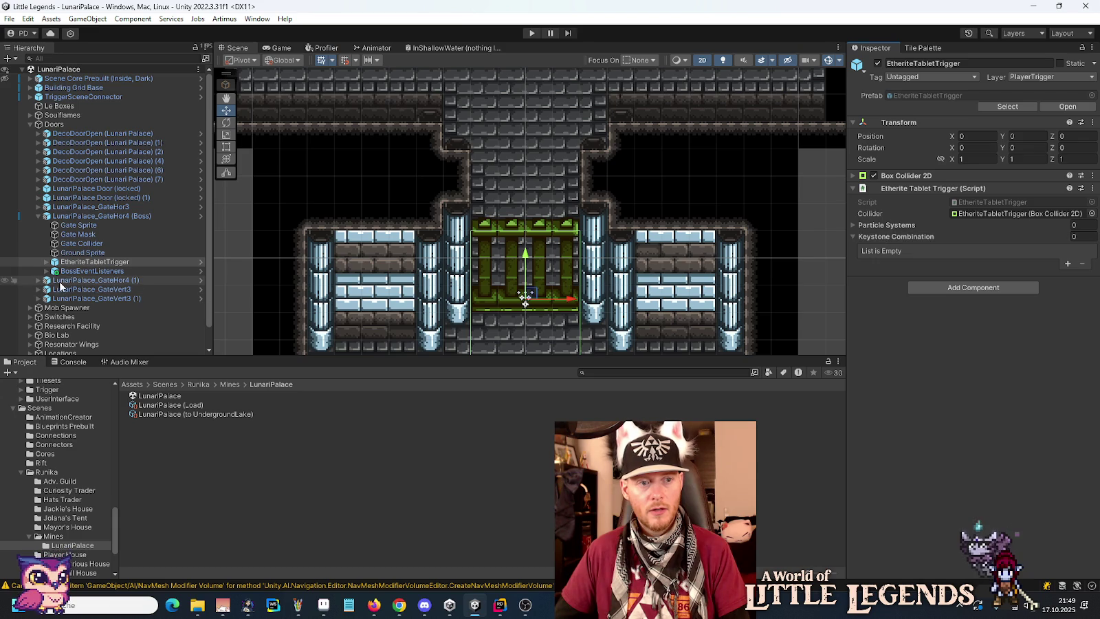
{"action": "right_click", "coordinate": [879, 236]}
{"action": "left_click", "coordinate": [874, 305]}
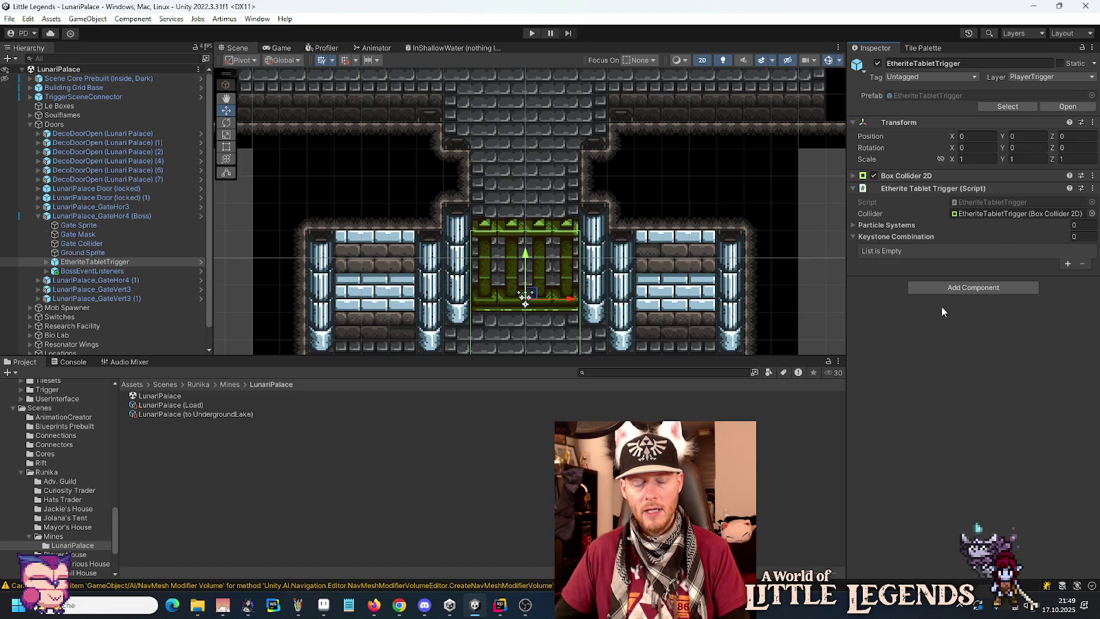
{"action": "left_click", "coordinate": [499, 612]}
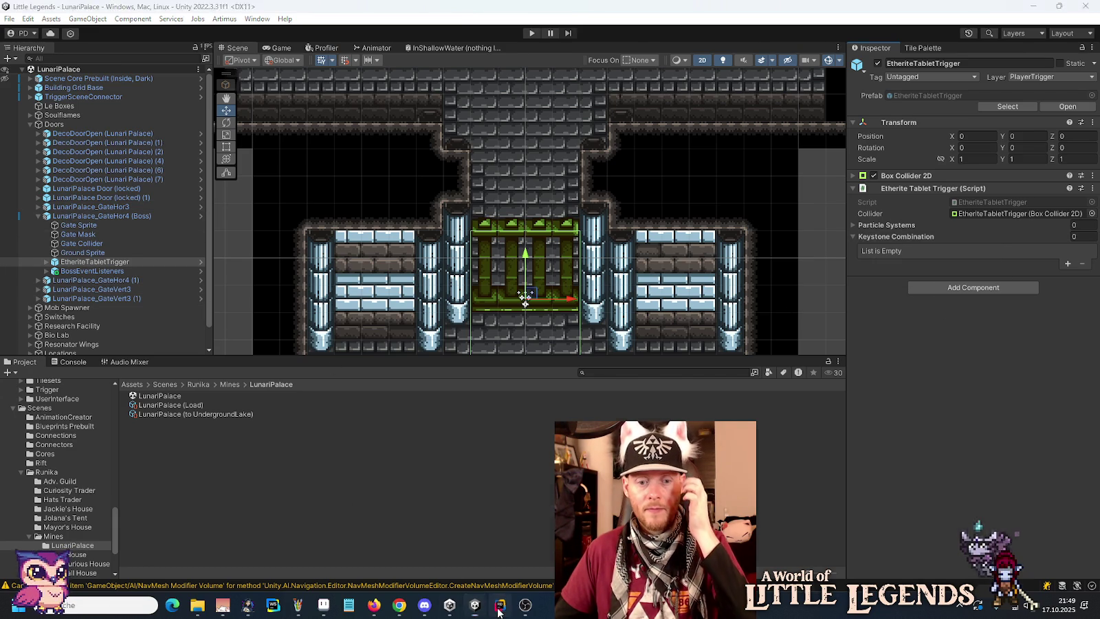
- In EtheriteTabletTrigger.cs, generate an OnValidate method stub below OnTriggerExit2D
{"action": "mouse_move", "coordinate": [571, 301]}
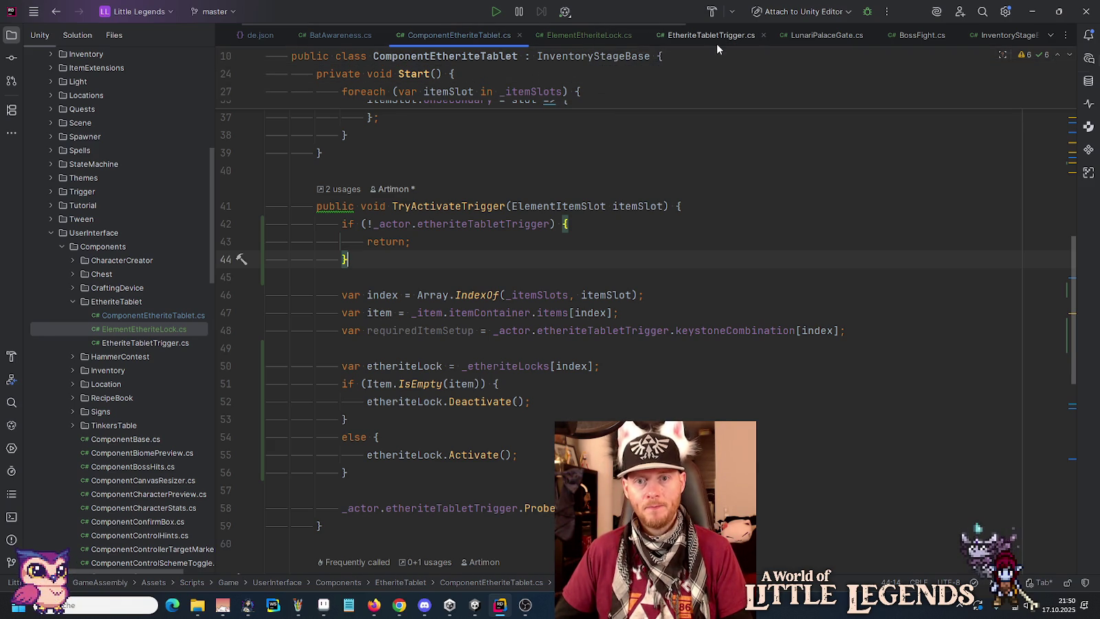
{"action": "key", "text": "alt+Tab"}
{"action": "key", "text": "alt+Tab"}
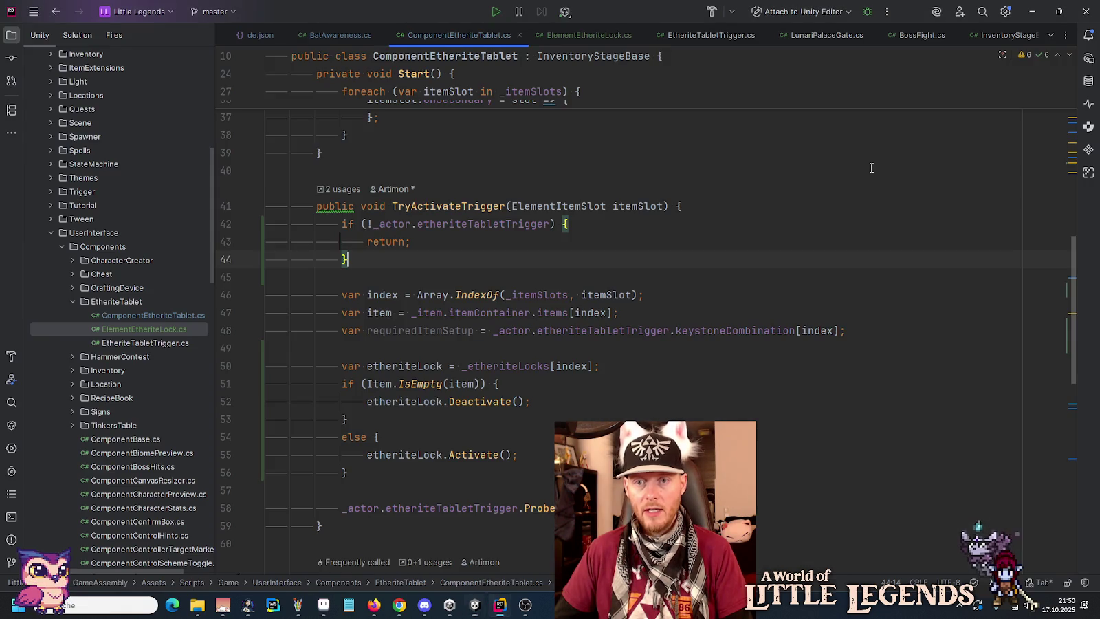
{"action": "left_click", "coordinate": [712, 38]}
{"action": "scroll", "coordinate": [619, 403], "scroll_direction": "down", "scroll_amount": 4}
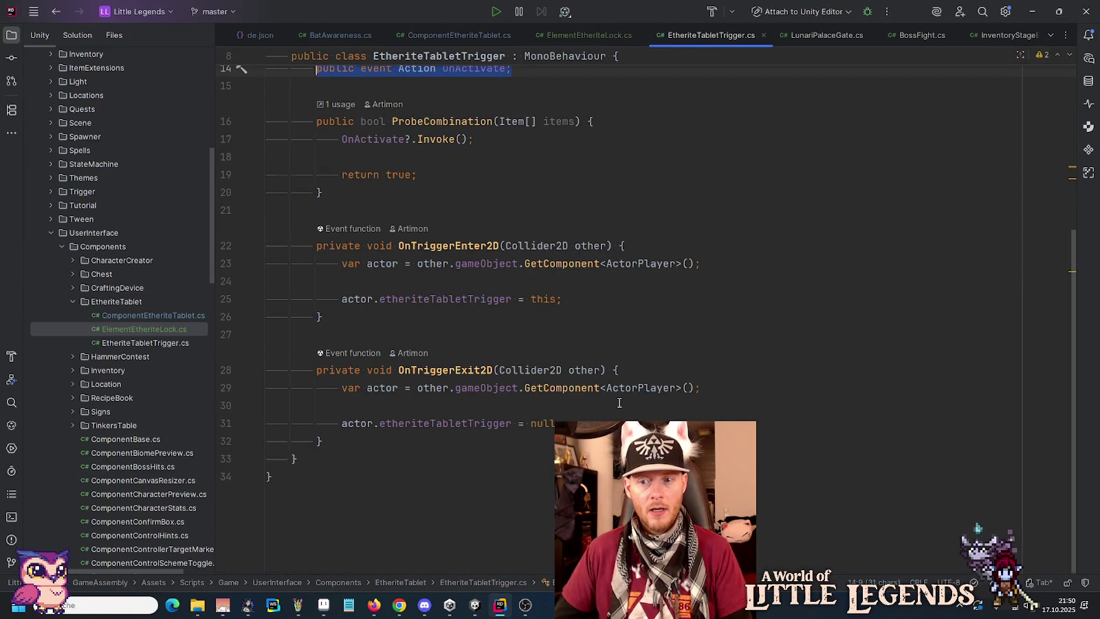
{"action": "left_click", "coordinate": [518, 443]}
{"action": "key", "text": "Return"}
{"action": "key", "text": "Return"}
{"action": "type", "text": "OnV"}
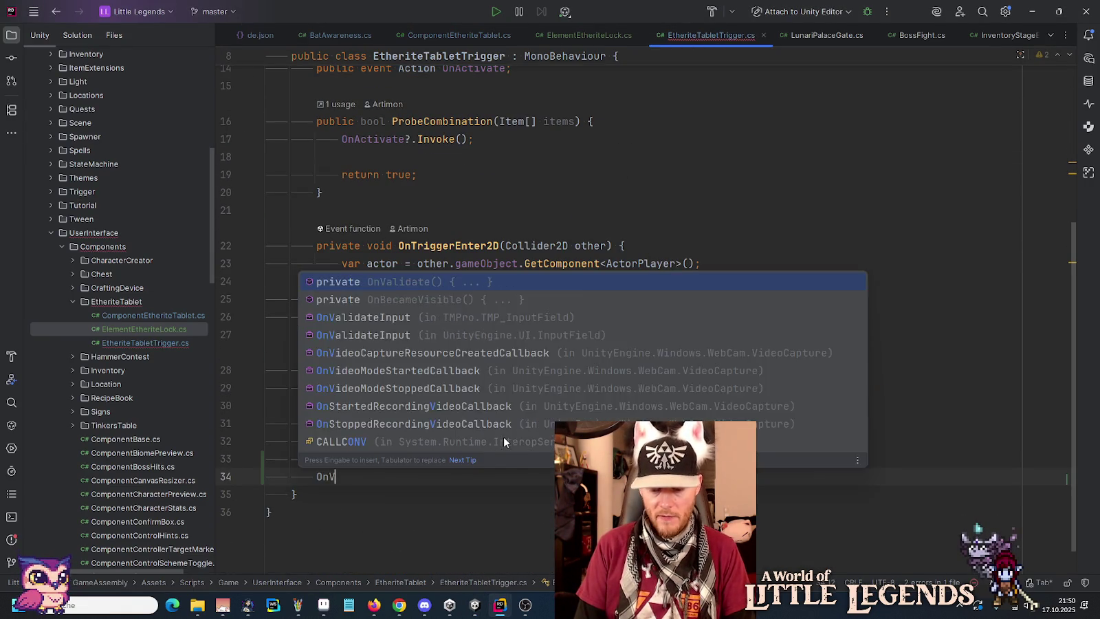
{"action": "key", "text": "Escape"}
{"action": "type", "text": "ali"}
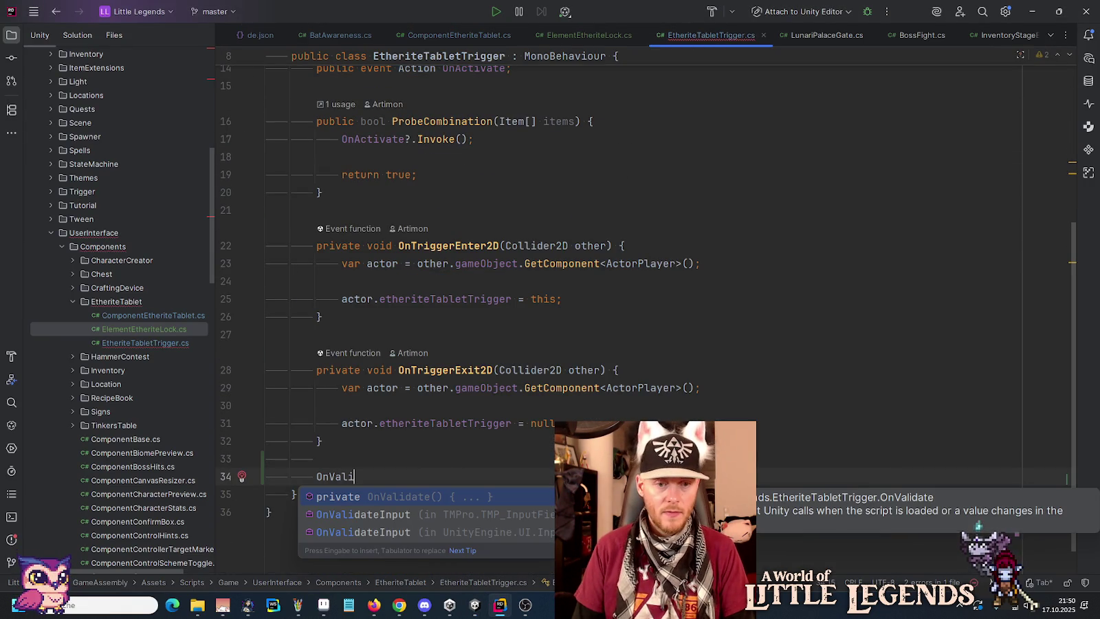
{"action": "key", "text": "Return"}
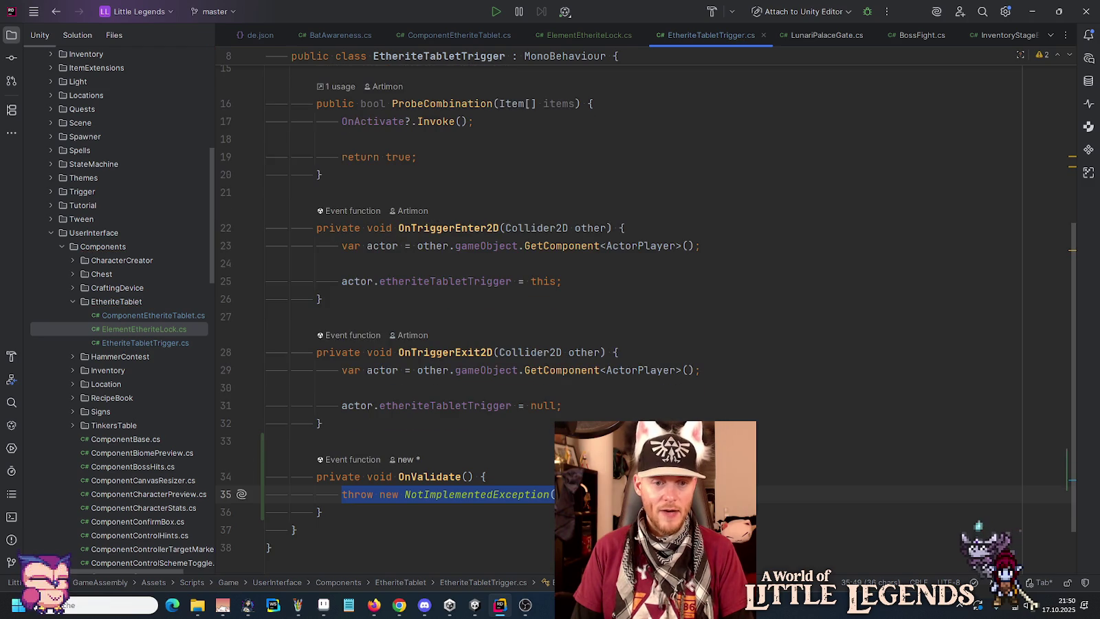
{"action": "left_click", "coordinate": [504, 440]}
{"action": "key", "text": "Return"}
- Wrap OnValidate in #if UNITY_EDITOR / #endif directives
{"action": "type", "text": "#if"}
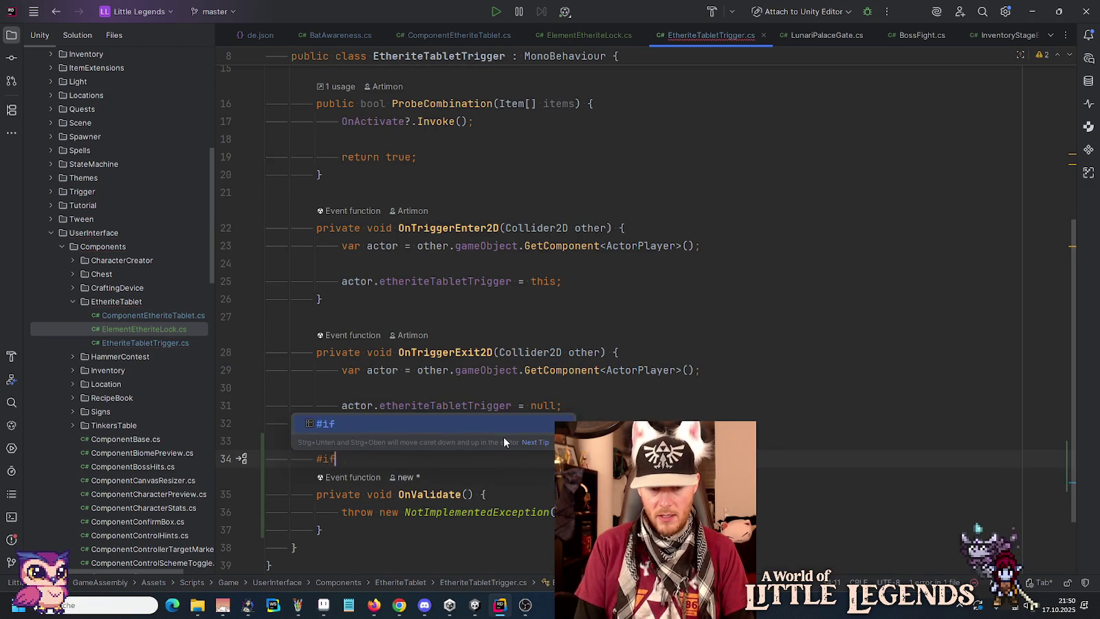
{"action": "key", "text": "Tab"}
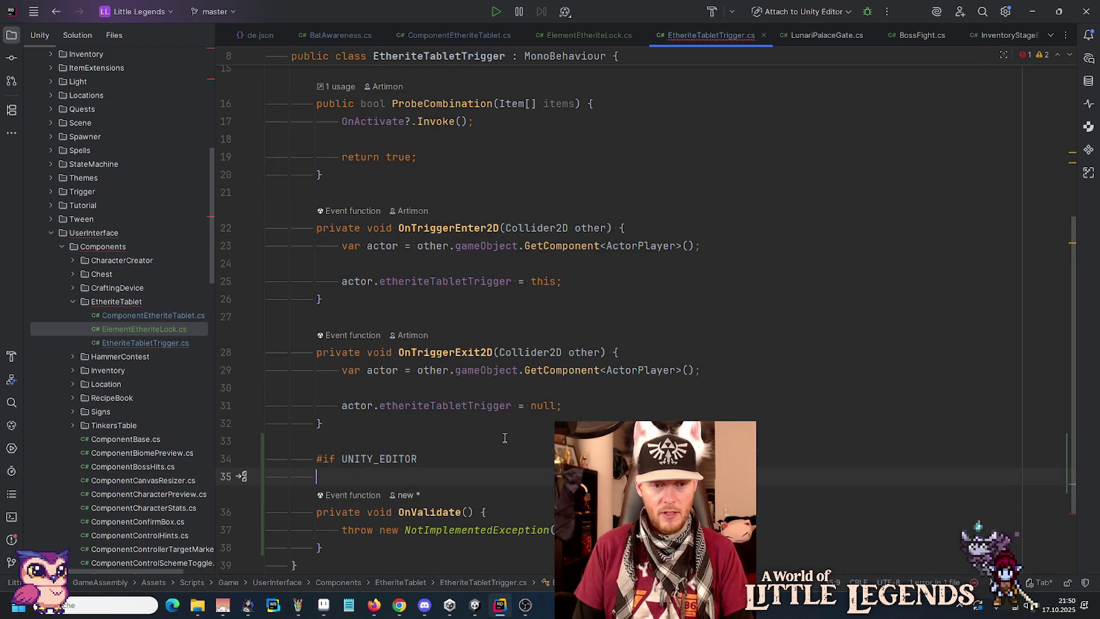
{"action": "key", "text": "Down"}
{"action": "key", "text": "Down"}
{"action": "key", "text": "Down"}
{"action": "key", "text": "End"}
{"action": "key", "text": "Return"}
{"action": "type", "text": "#"}
{"action": "key", "text": "Tab"}
{"action": "key", "text": "Home"}
{"action": "key", "text": "BackSpace"}
{"action": "key", "text": "Up"}
{"action": "key", "text": "Up"}
{"action": "key", "text": "Up"}
{"action": "key", "text": "BackSpace"}
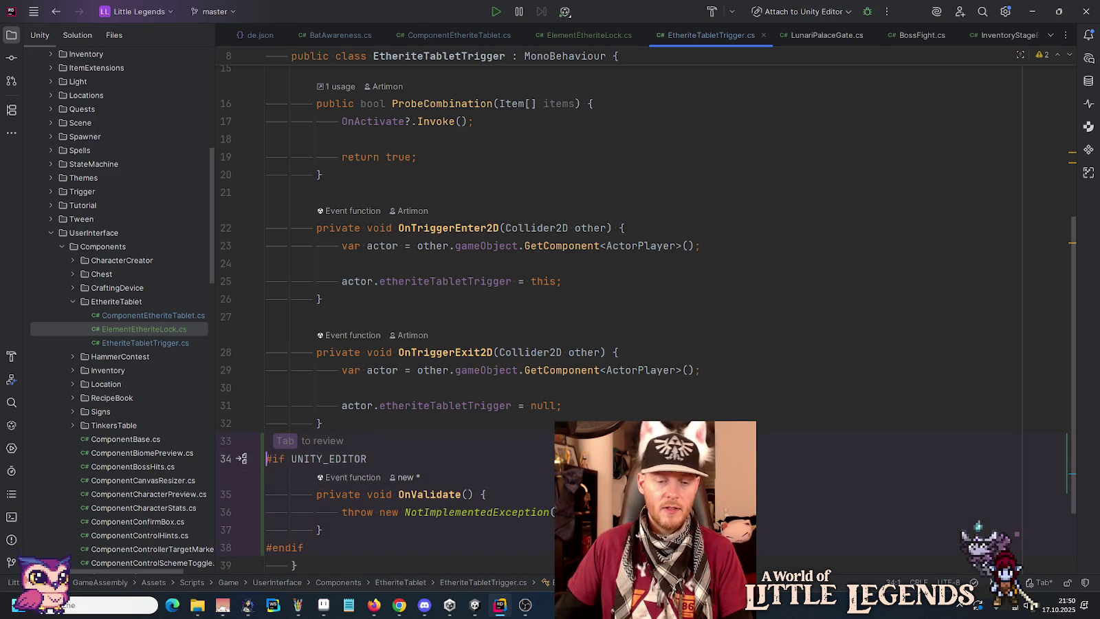
{"action": "key", "text": "Home"}
{"action": "scroll", "coordinate": [502, 444], "scroll_direction": "down", "scroll_amount": 2}
- Replace the placeholder exception with an early return when Application.isPlaying
{"action": "left_click", "coordinate": [492, 420]}
{"action": "key", "text": "Up"}
{"action": "key", "text": "End"}
{"action": "key", "text": "shift+Home"}
{"action": "type", "text": "if ("}
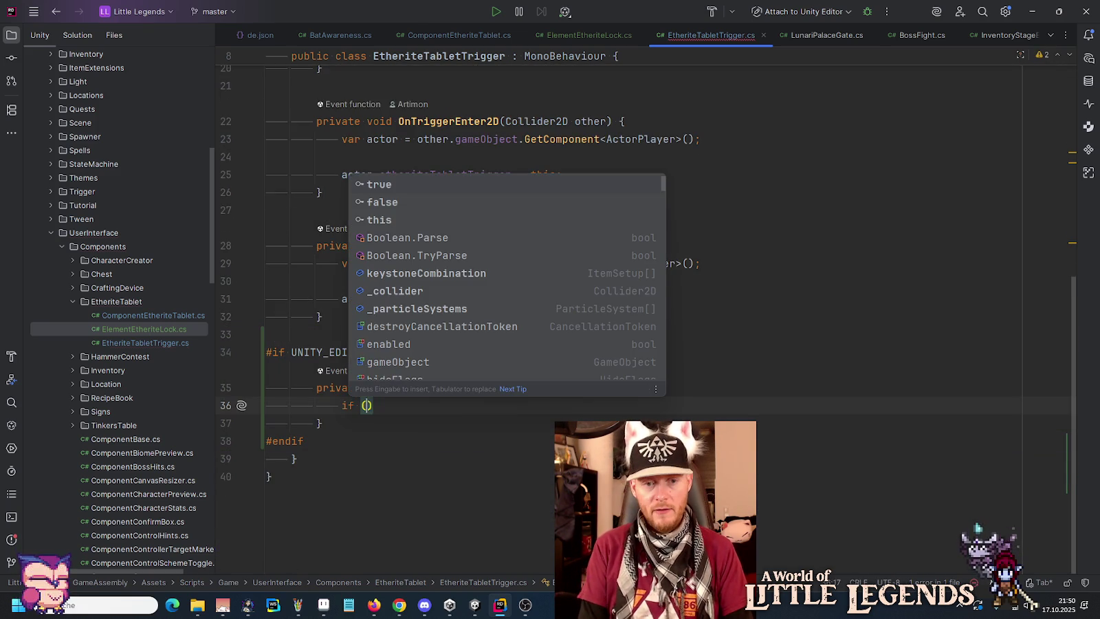
{"action": "type", "text": "Application.isPlaying) {"}
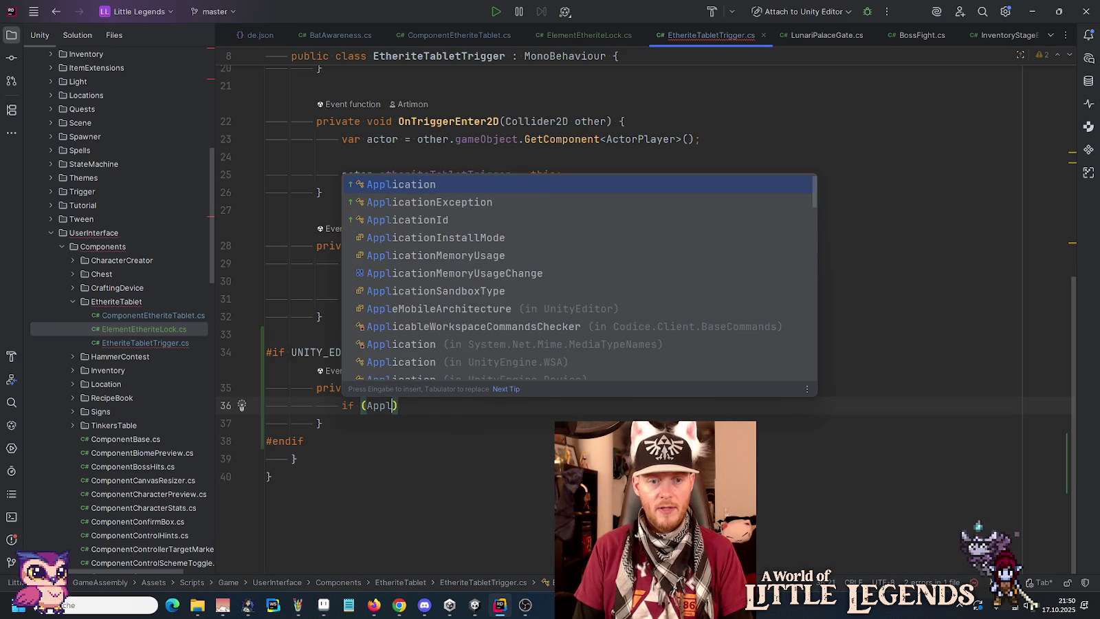
{"action": "key", "text": "Return"}
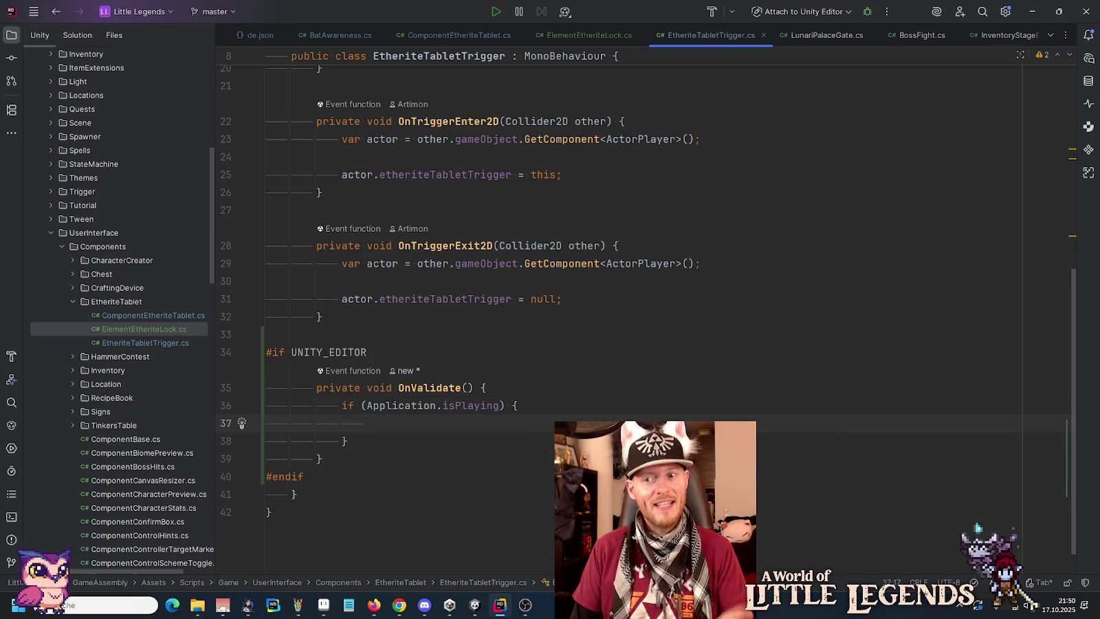
{"action": "type", "text": "re"}
{"action": "key", "text": "Down"}
{"action": "key", "text": "Return"}
{"action": "left_click", "coordinate": [346, 441]}
{"action": "key", "text": "Return"}
{"action": "key", "text": "Return"}
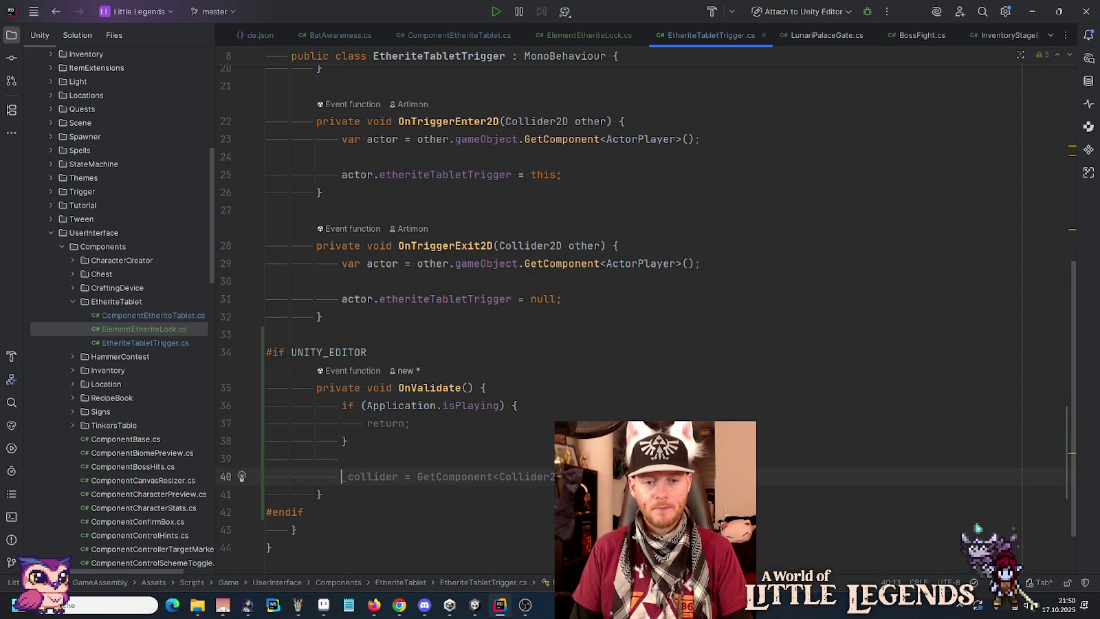
- Create a new keystoneCombination array when it is null
{"action": "type", "text": "if "}
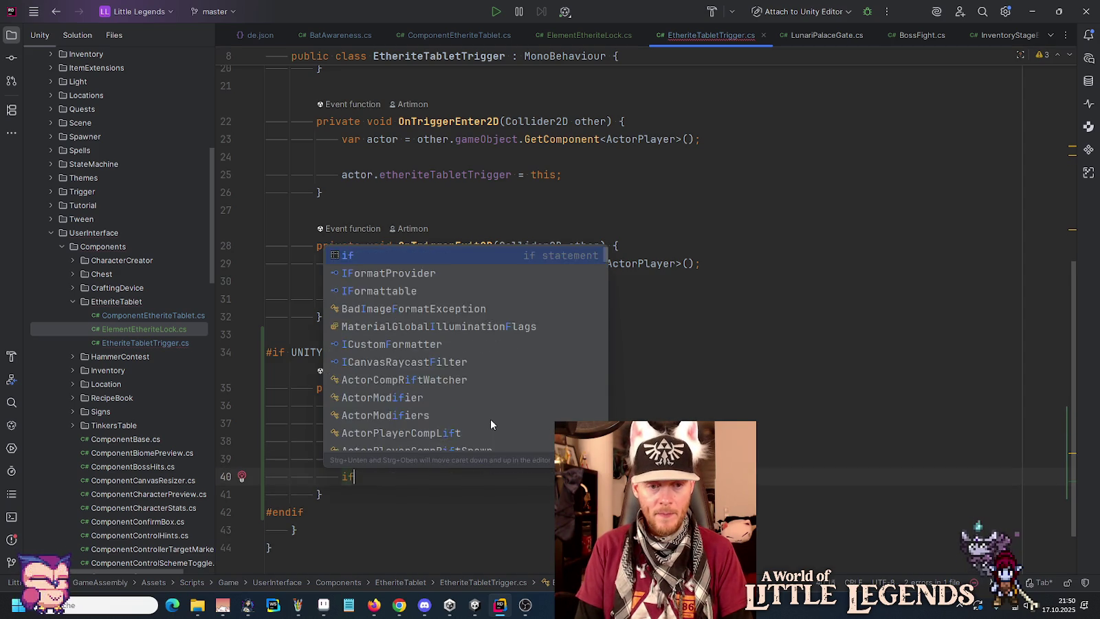
{"action": "type", "text": "("}
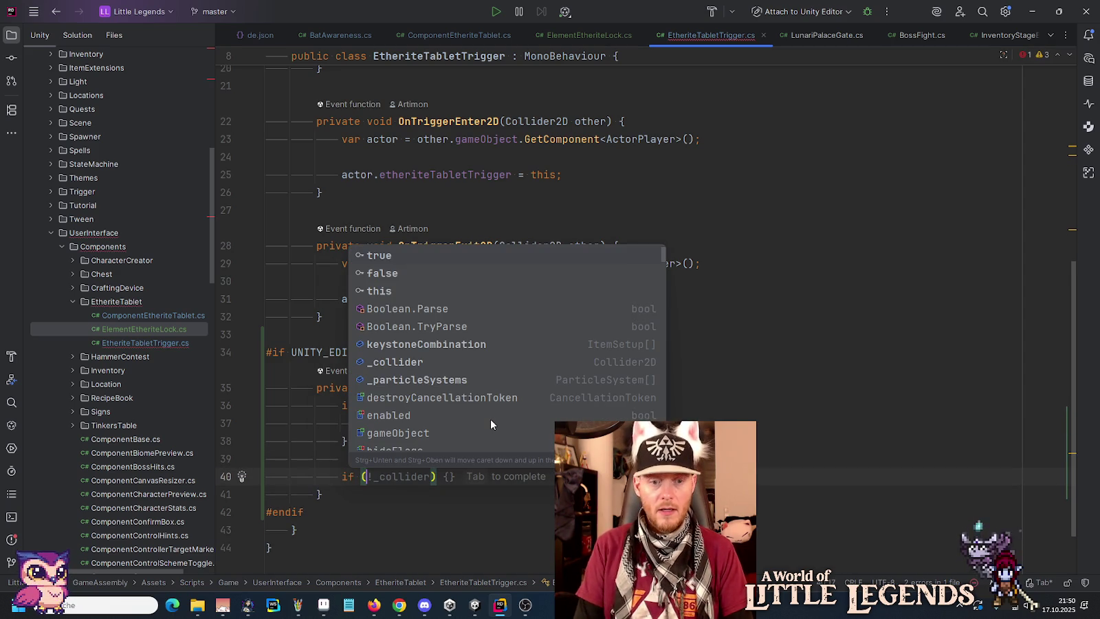
{"action": "type", "text": "key"}
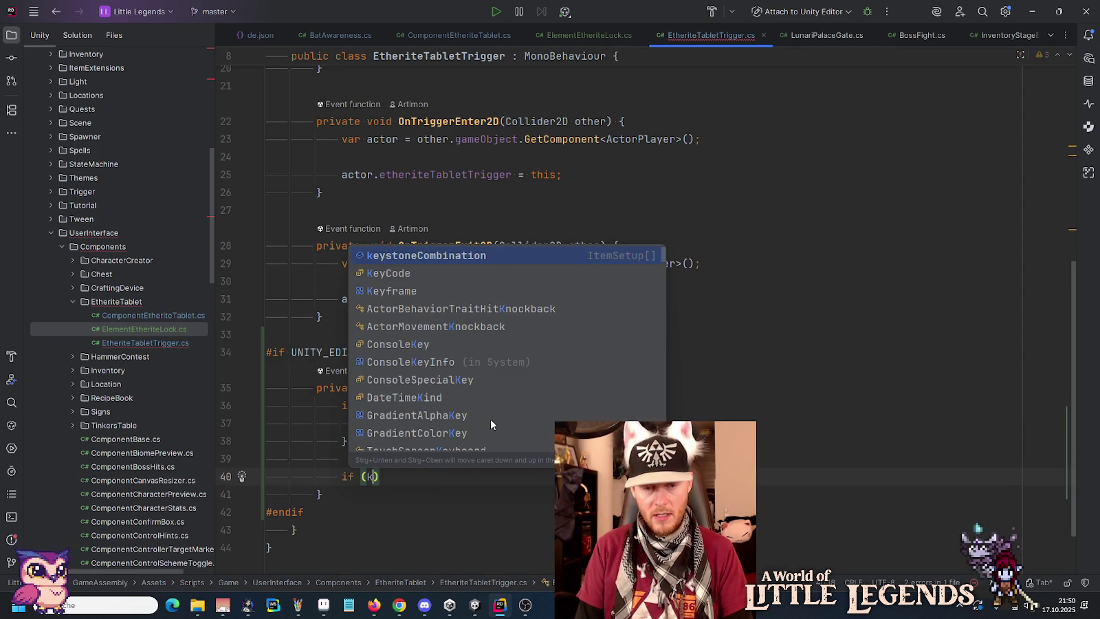
{"action": "key", "text": "Tab"}
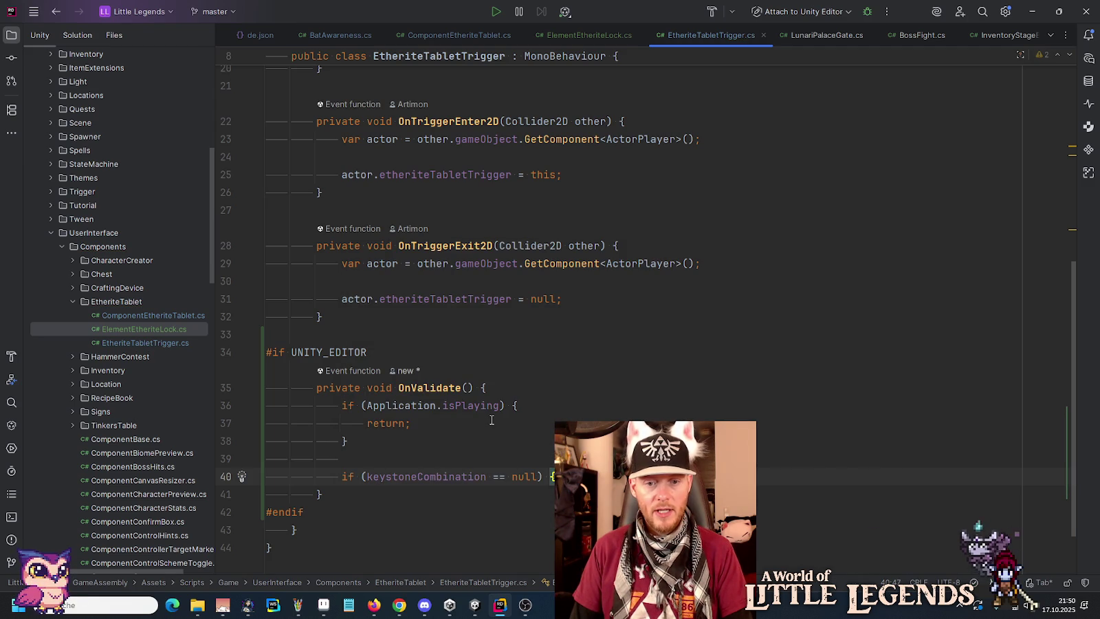
{"action": "key", "text": "Return"}
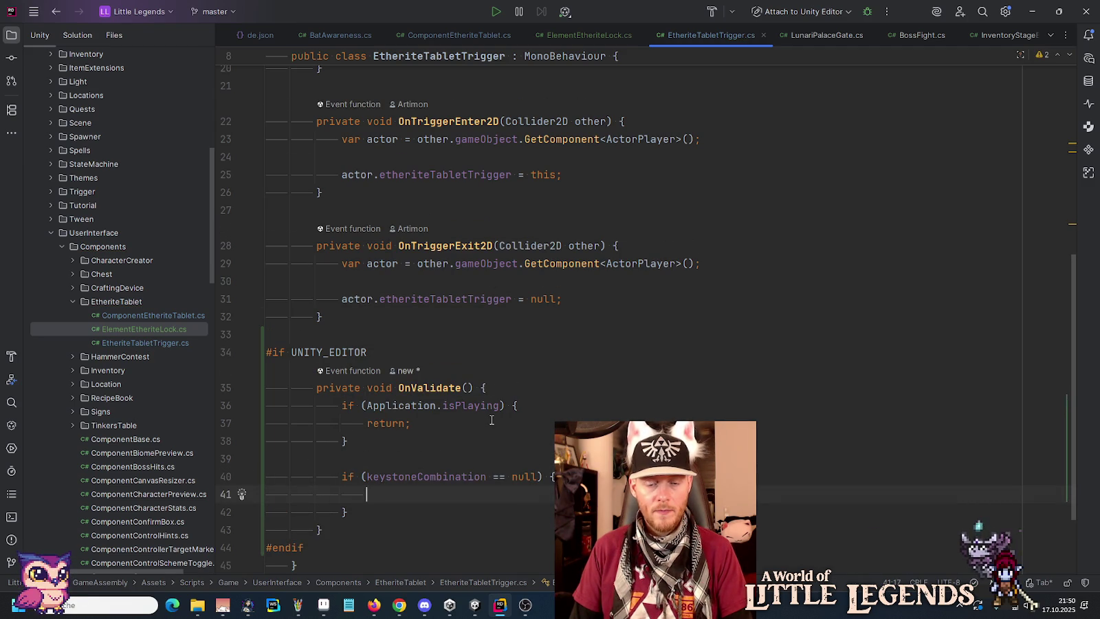
{"action": "type", "text": "k"}
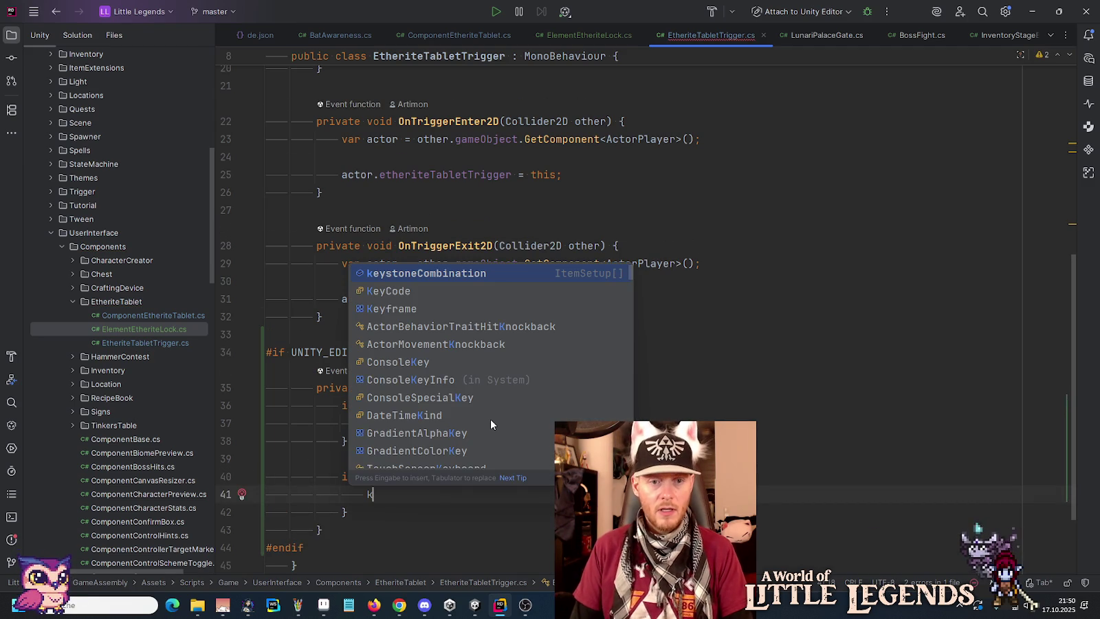
{"action": "key", "text": "Return"}
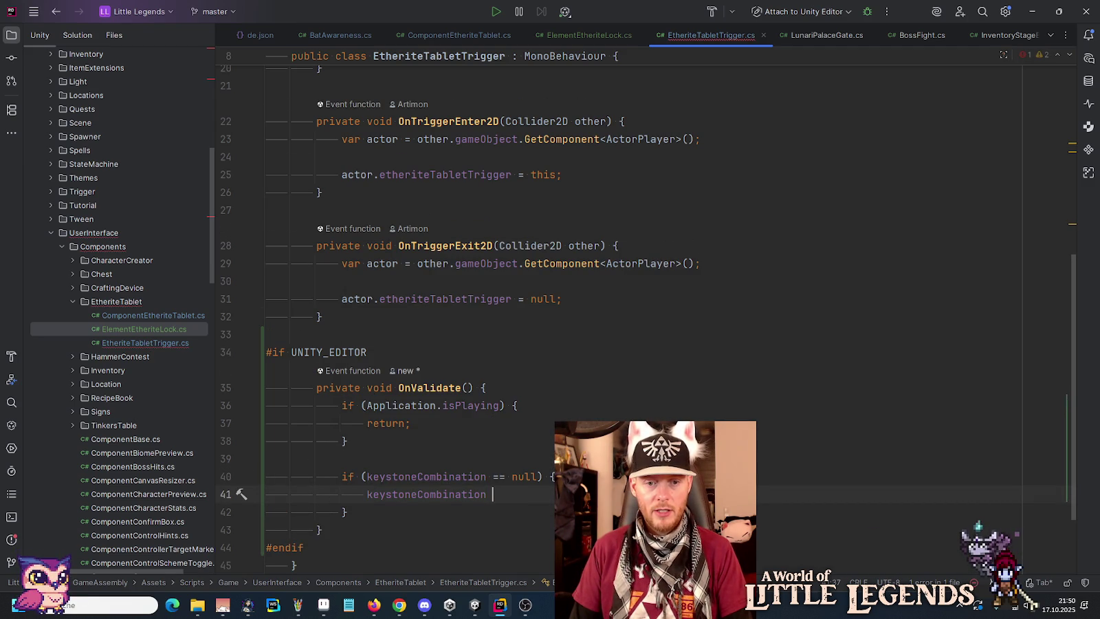
{"action": "key", "text": "Tab"}
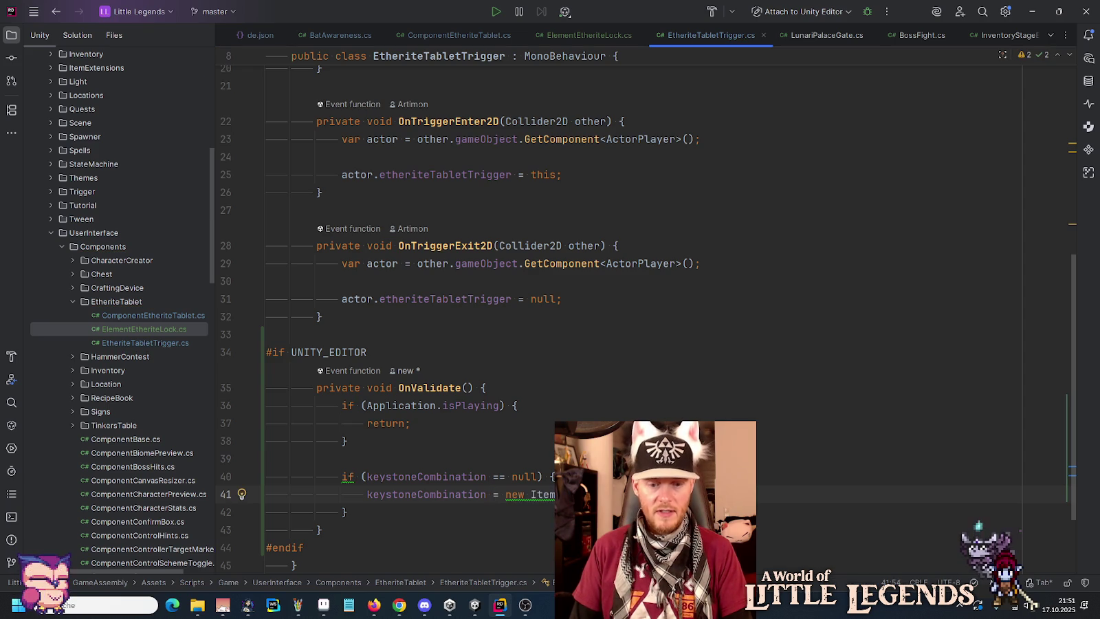
{"action": "left_click", "coordinate": [346, 513]}
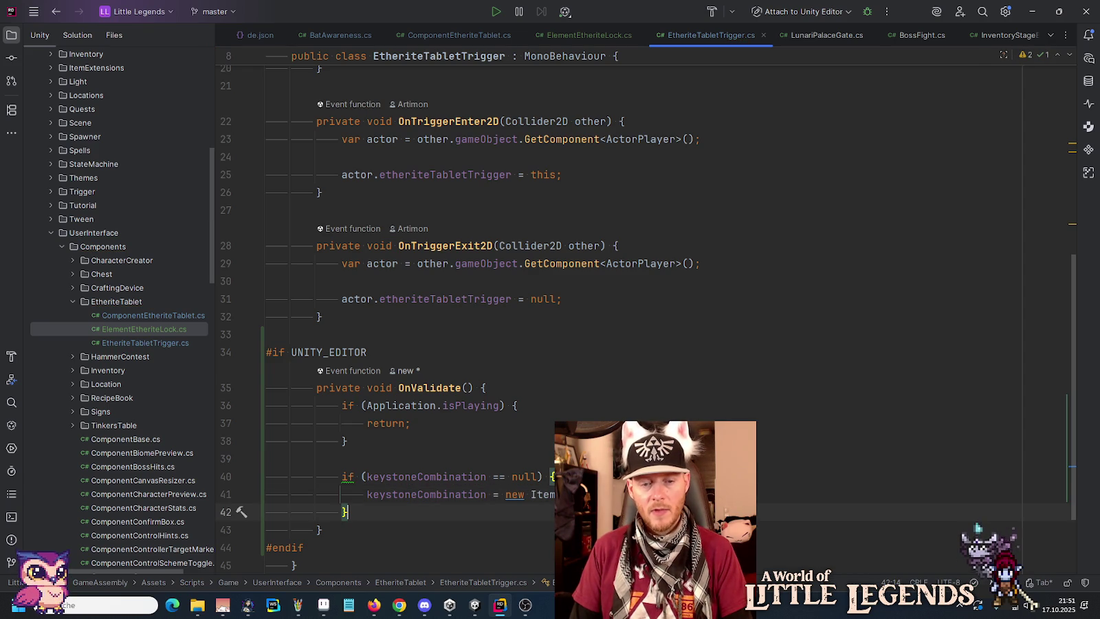
- Add an else-if logging 'EtheriteTabletTrigger: keystoneCombination must have 4 items.' on wrong length
{"action": "key", "text": "Return"}
{"action": "type", "text": "else if (keystoneCombination.Lengt"}
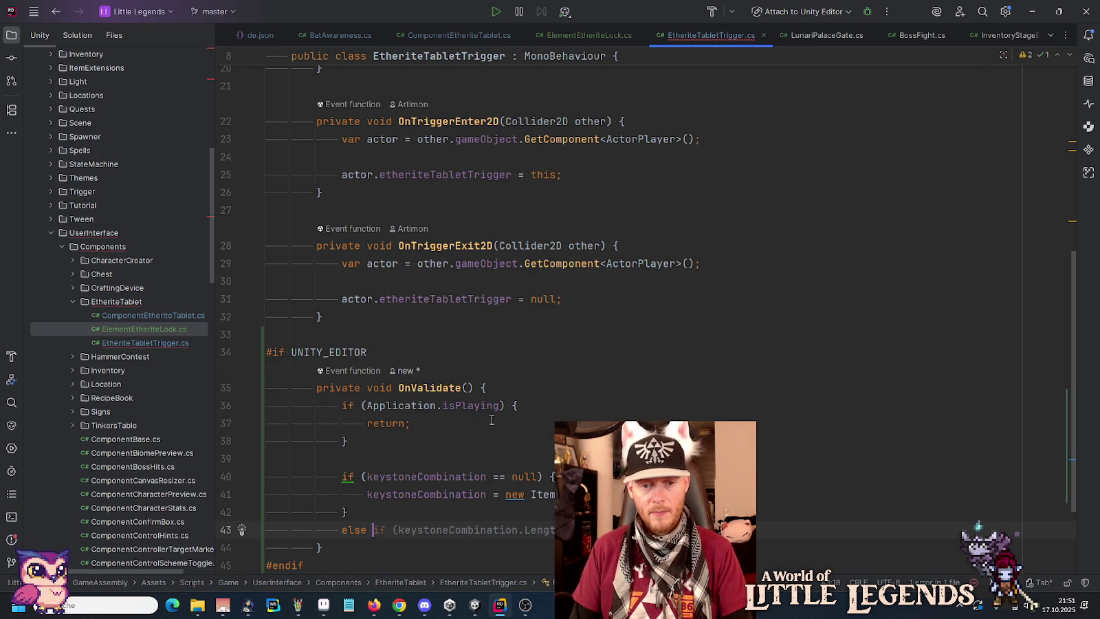
{"action": "key", "text": "Return"}
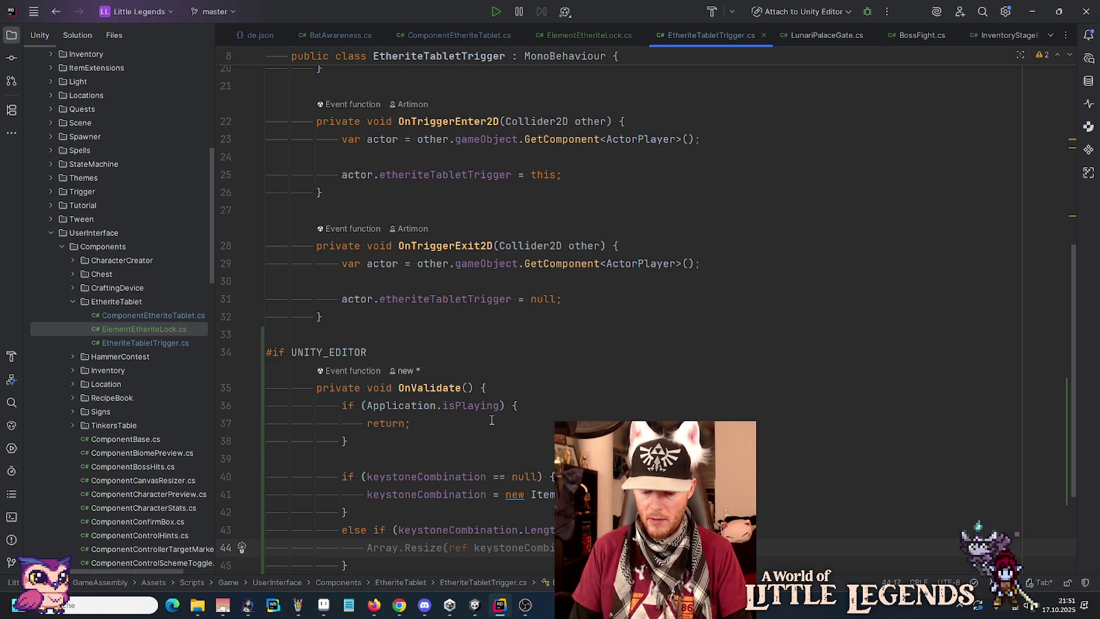
{"action": "type", "text": "log"}
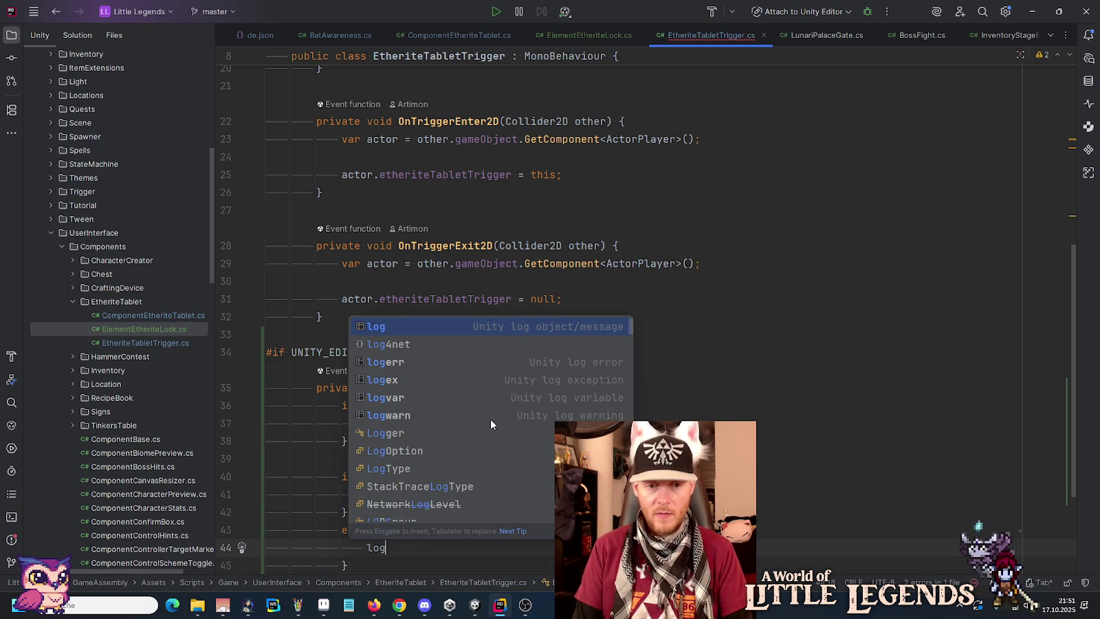
{"action": "key", "text": "Down"}
{"action": "key", "text": "Down"}
{"action": "key", "text": "Down"}
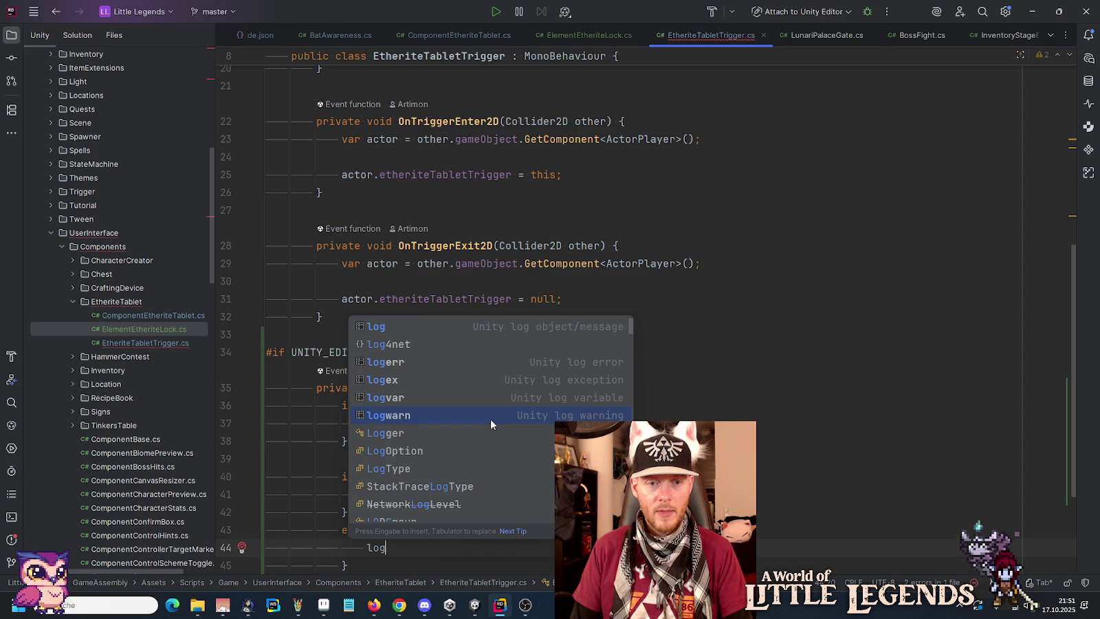
{"action": "key", "text": "Up"}
{"action": "key", "text": "Up"}
{"action": "key", "text": "Up"}
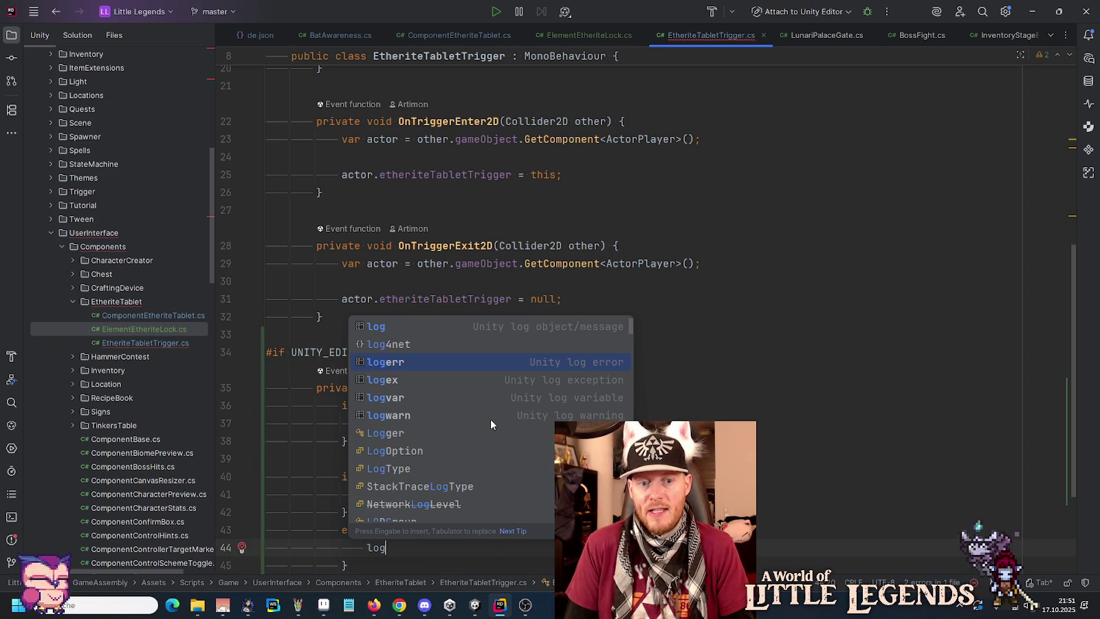
{"action": "key", "text": "Return"}
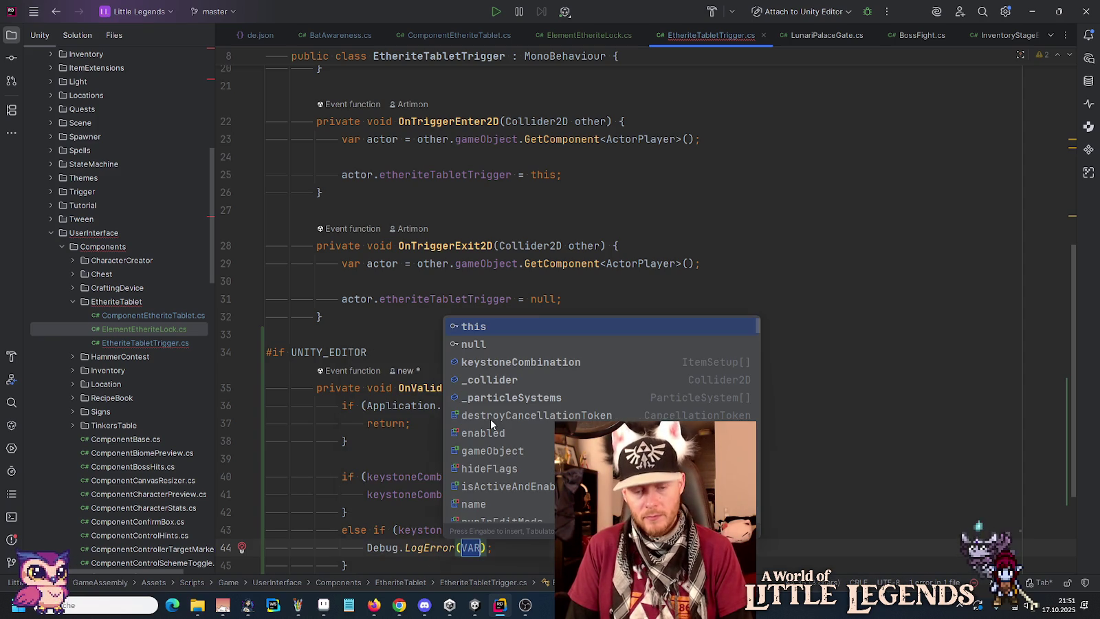
{"action": "type", "text": "$\""}
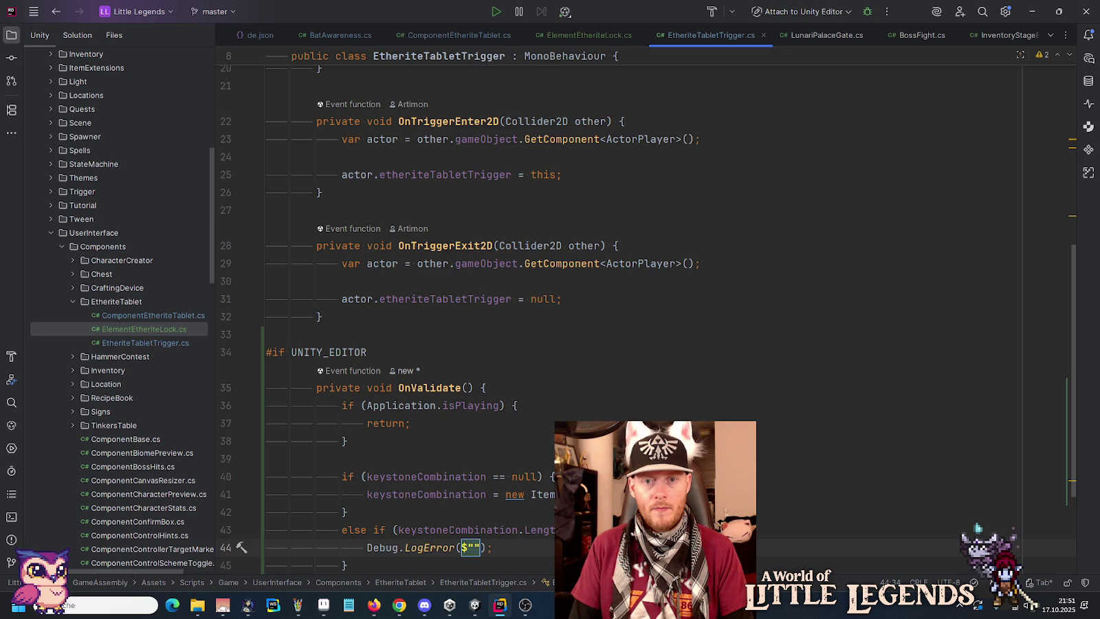
{"action": "type", "text": "Etherite"}
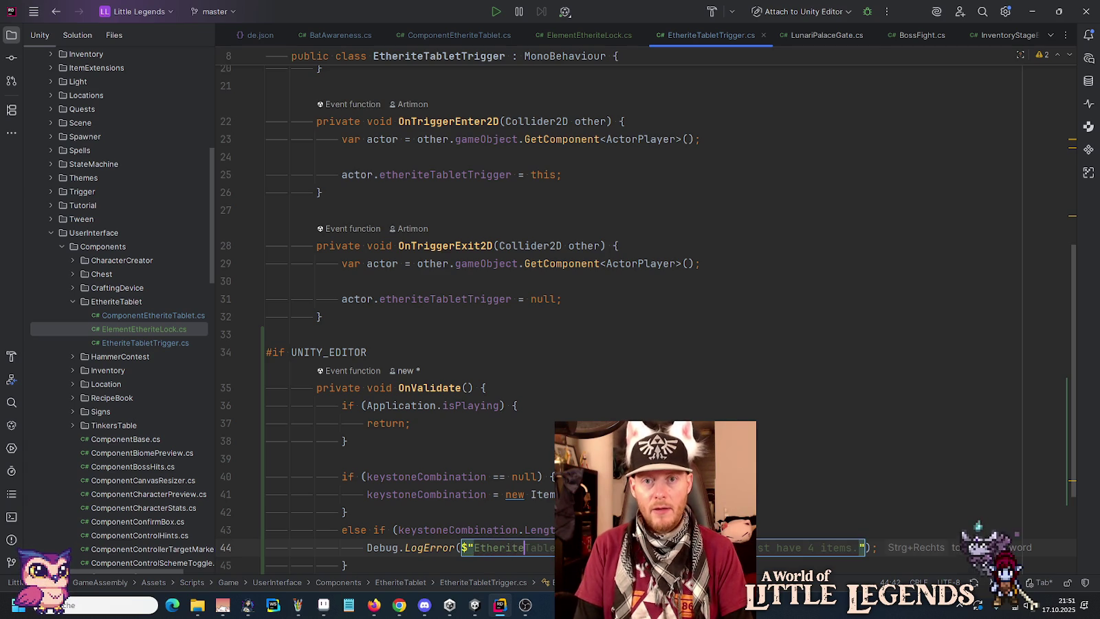
{"action": "key", "text": "Tab"}
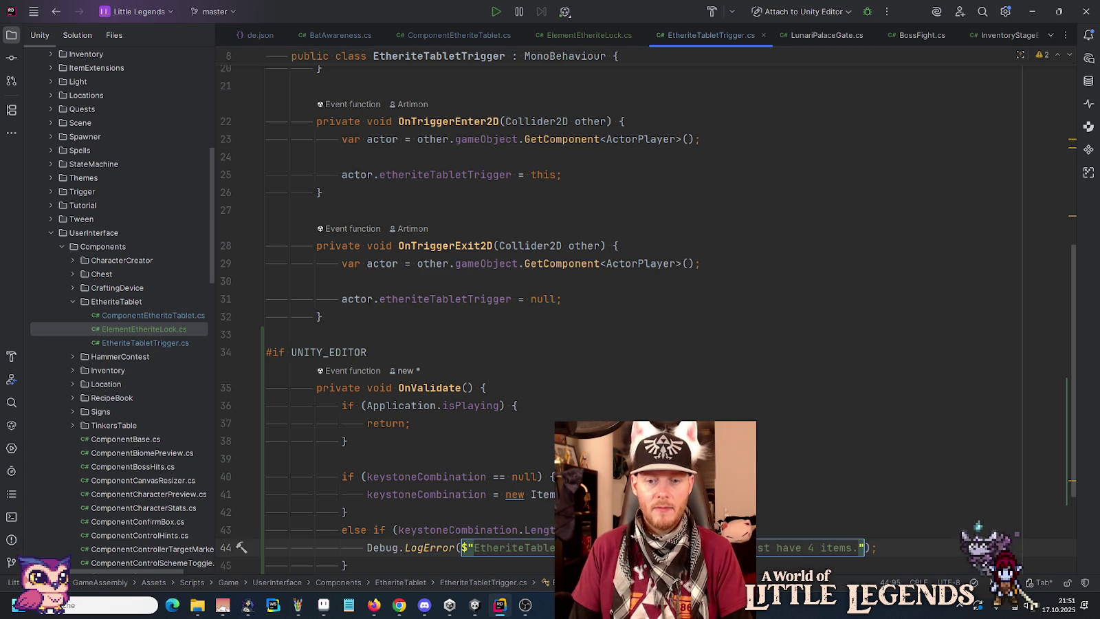
{"action": "left_click", "coordinate": [878, 548]}
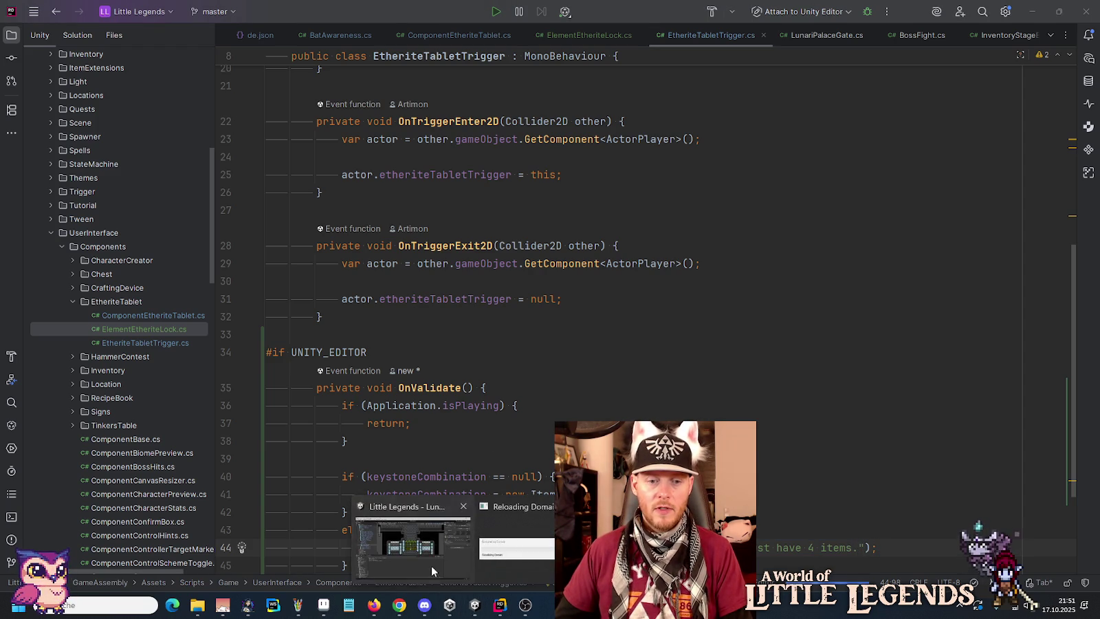
- Select EtheriteTabletTrigger and double-click a 'must have 4 items' Console error to open its code
{"action": "left_click", "coordinate": [432, 565]}
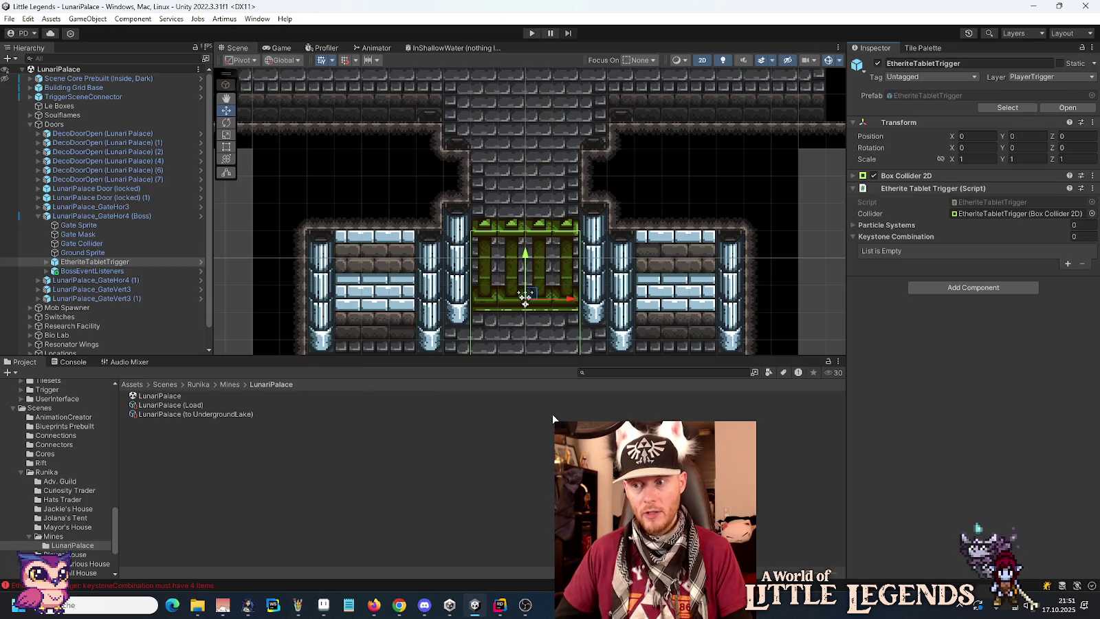
{"action": "left_click", "coordinate": [131, 253]}
{"action": "left_click", "coordinate": [115, 263]}
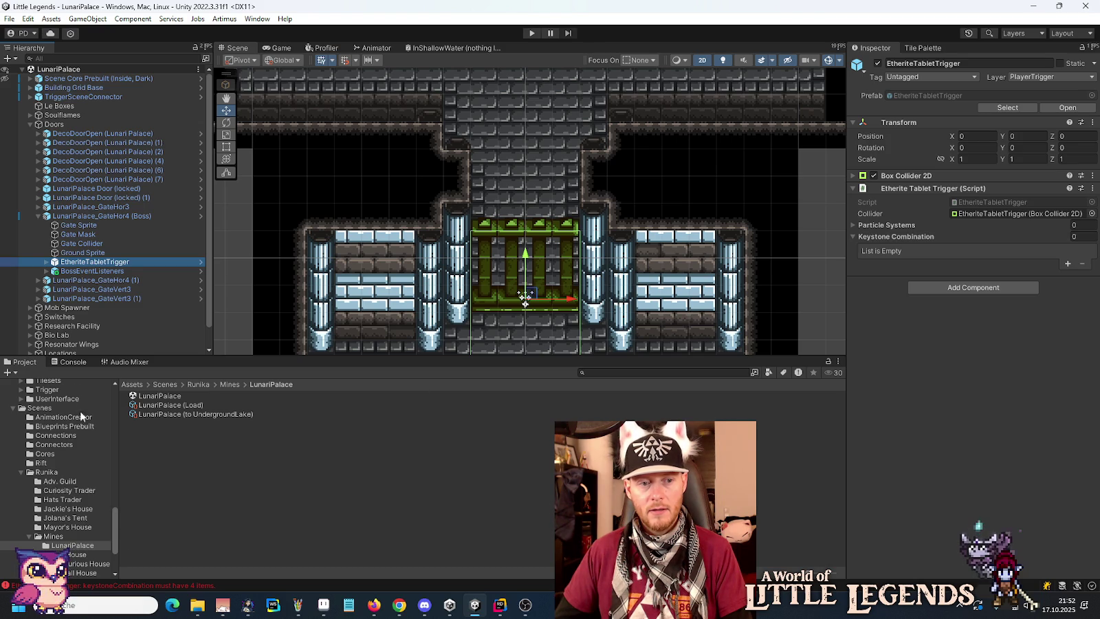
{"action": "left_click", "coordinate": [72, 363]}
{"action": "scroll", "coordinate": [138, 448], "scroll_direction": "up", "scroll_amount": 3}
{"action": "scroll", "coordinate": [139, 448], "scroll_direction": "down", "scroll_amount": 3}
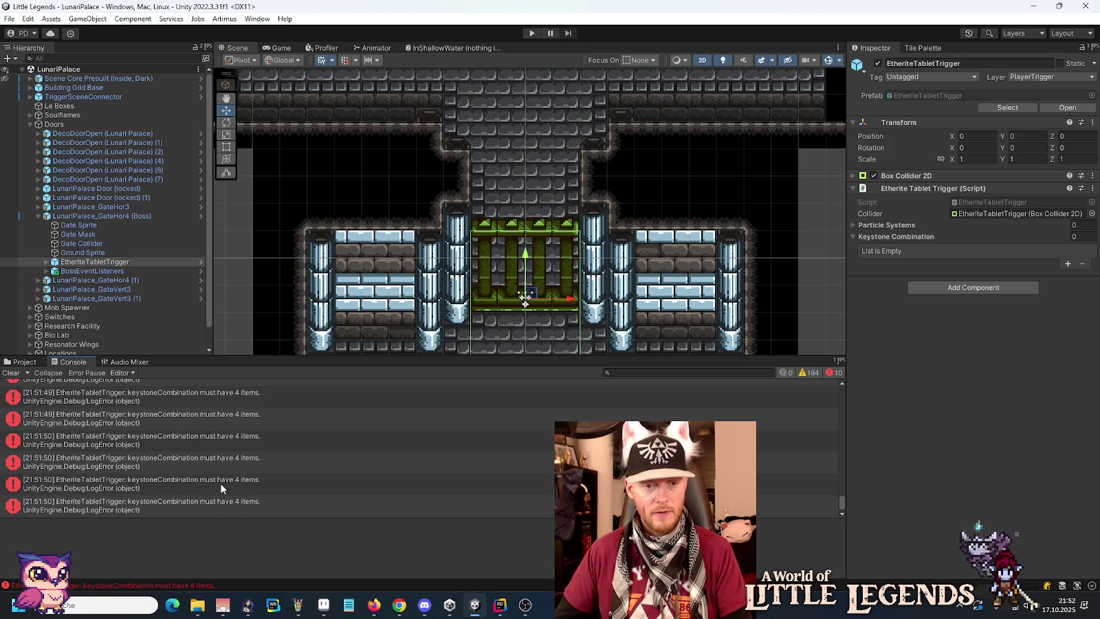
{"action": "left_click", "coordinate": [230, 399]}
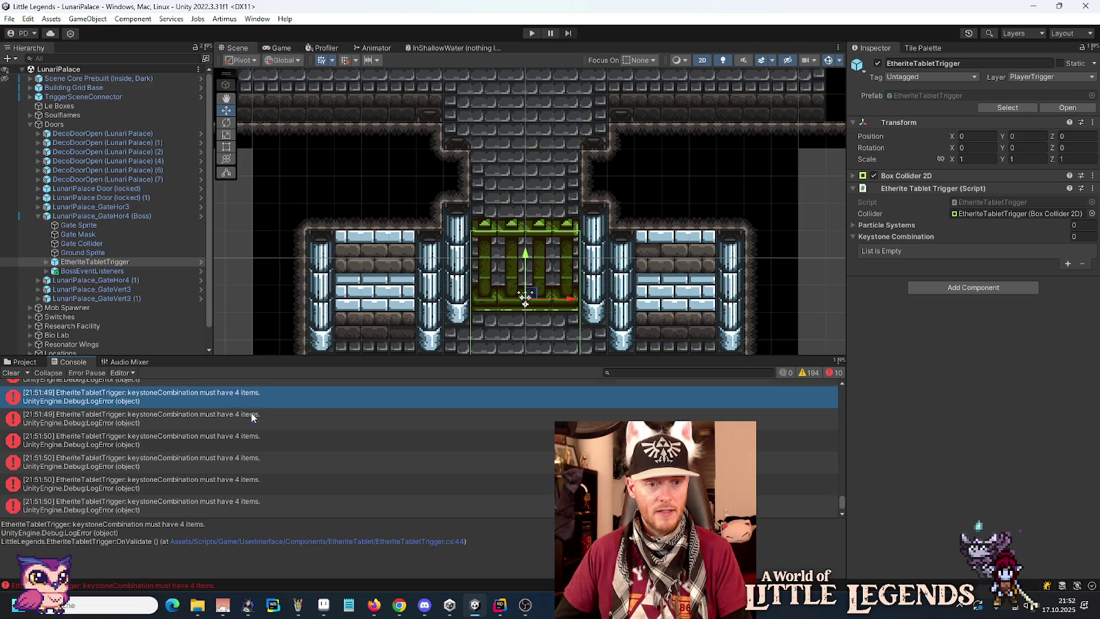
{"action": "left_click", "coordinate": [252, 413]}
{"action": "scroll", "coordinate": [261, 413], "scroll_direction": "up", "scroll_amount": 1}
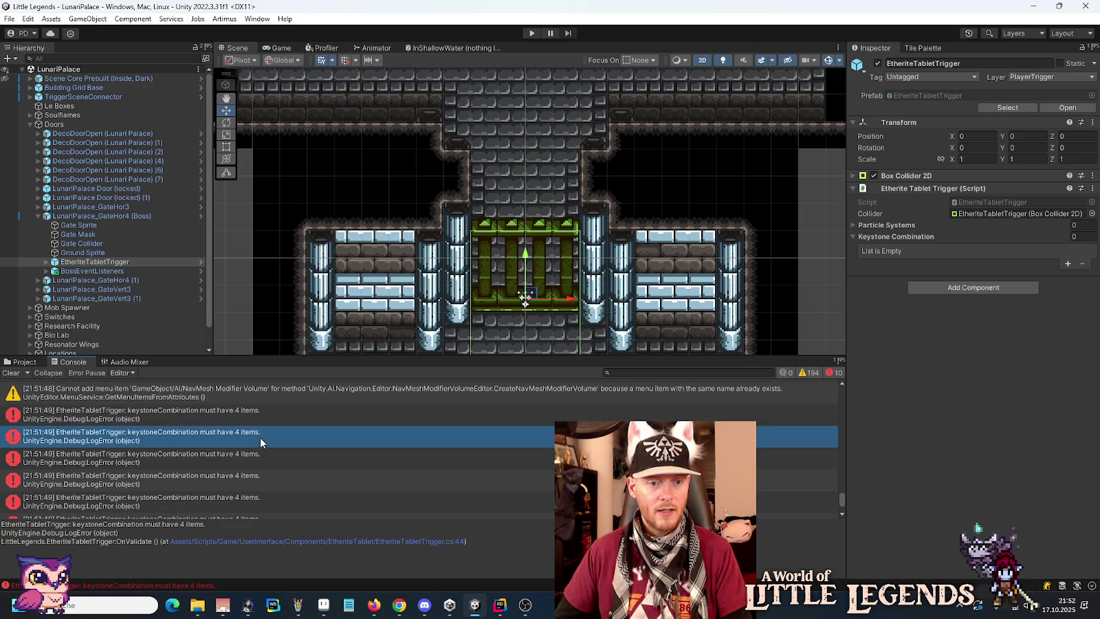
{"action": "left_click", "coordinate": [260, 415]}
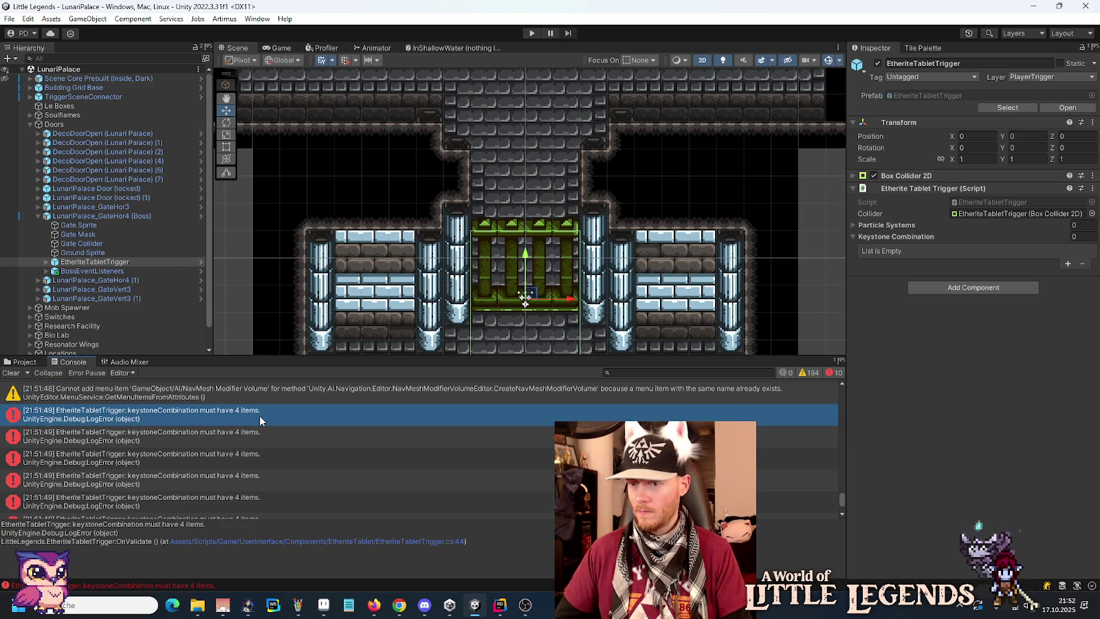
{"action": "double_click", "coordinate": [260, 416]}
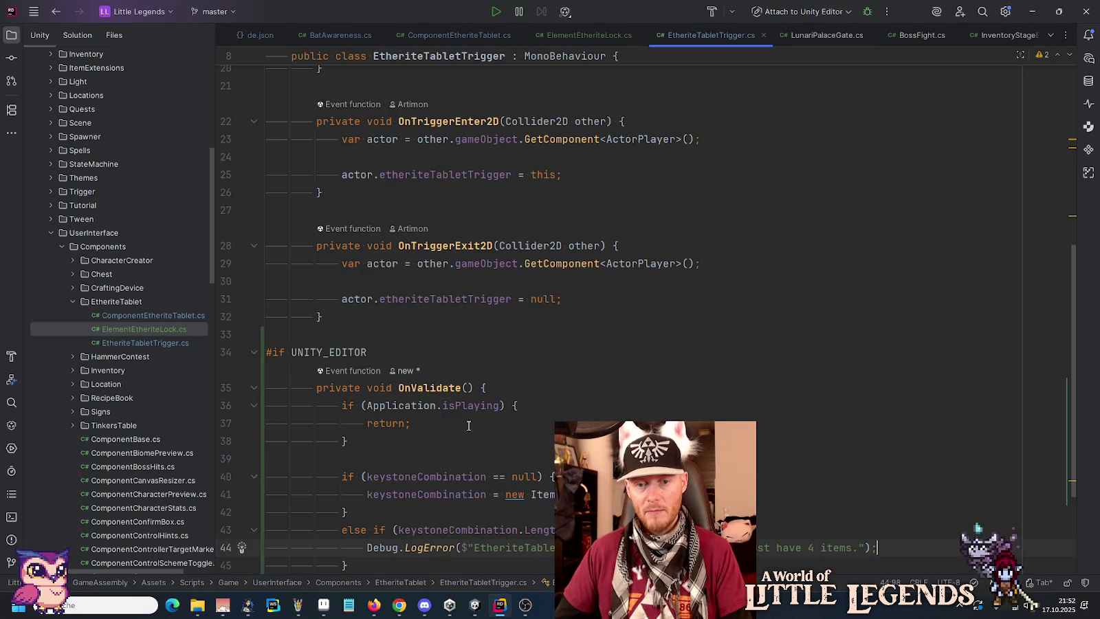
- Break the keystoneCombination null-check condition across separate lines
{"action": "mouse_move", "coordinate": [400, 363]}
{"action": "mouse_move", "coordinate": [520, 337]}
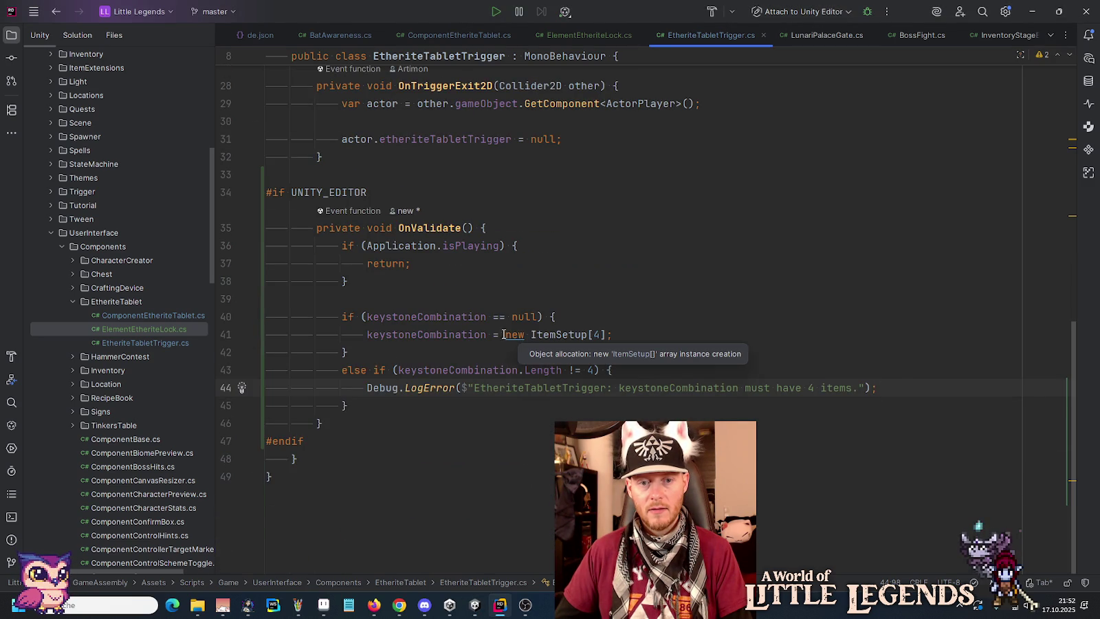
{"action": "left_click", "coordinate": [485, 352]}
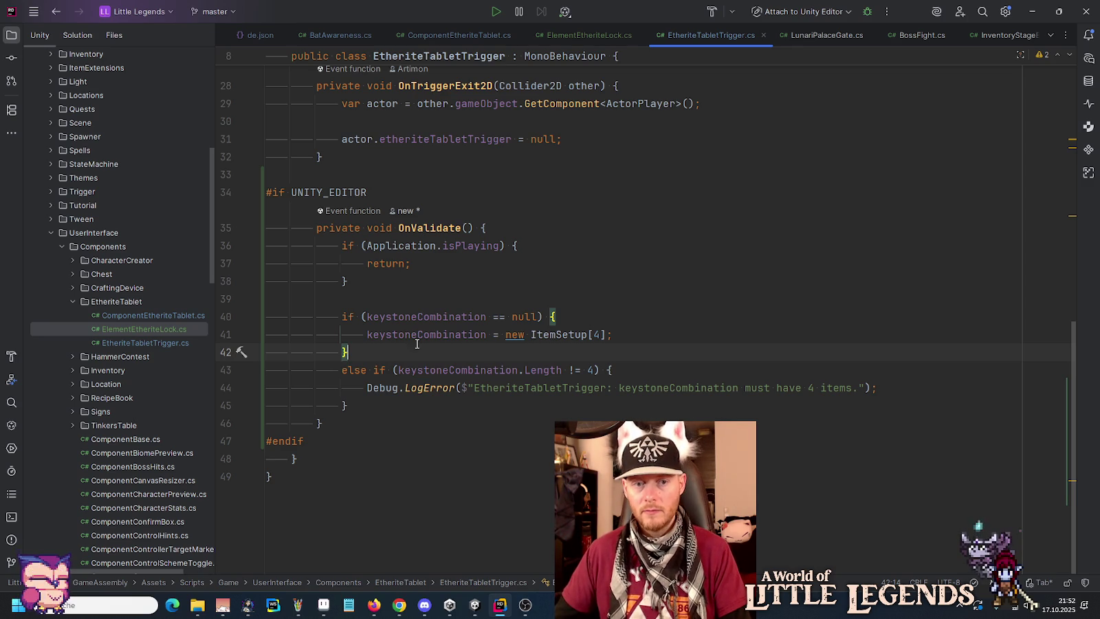
{"action": "left_click", "coordinate": [365, 316]}
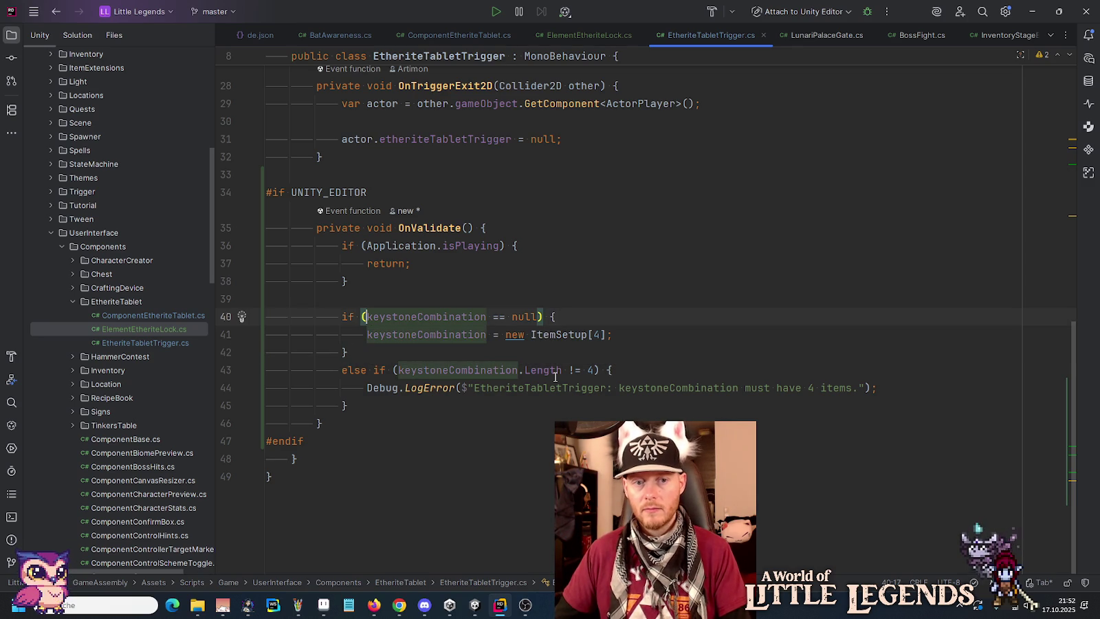
{"action": "key", "text": "Return"}
{"action": "left_click", "coordinate": [539, 334]}
{"action": "key", "text": "Return"}
{"action": "left_click", "coordinate": [548, 335]}
- Add '|| keystoneCombination.Length == 0' so an empty list also gets four slots
{"action": "type", "text": "||"}
{"action": "key", "text": "Return"}
{"action": "type", "text": "keystoneCombination.Length == 0"}
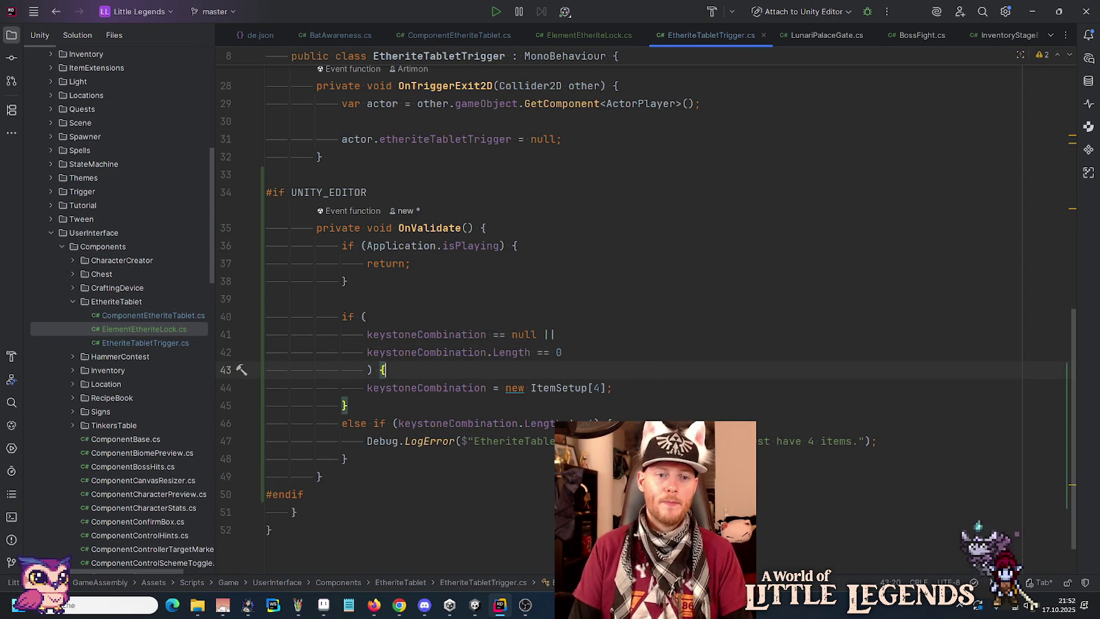
{"action": "key", "text": "Delete"}
{"action": "key", "text": "Return"}
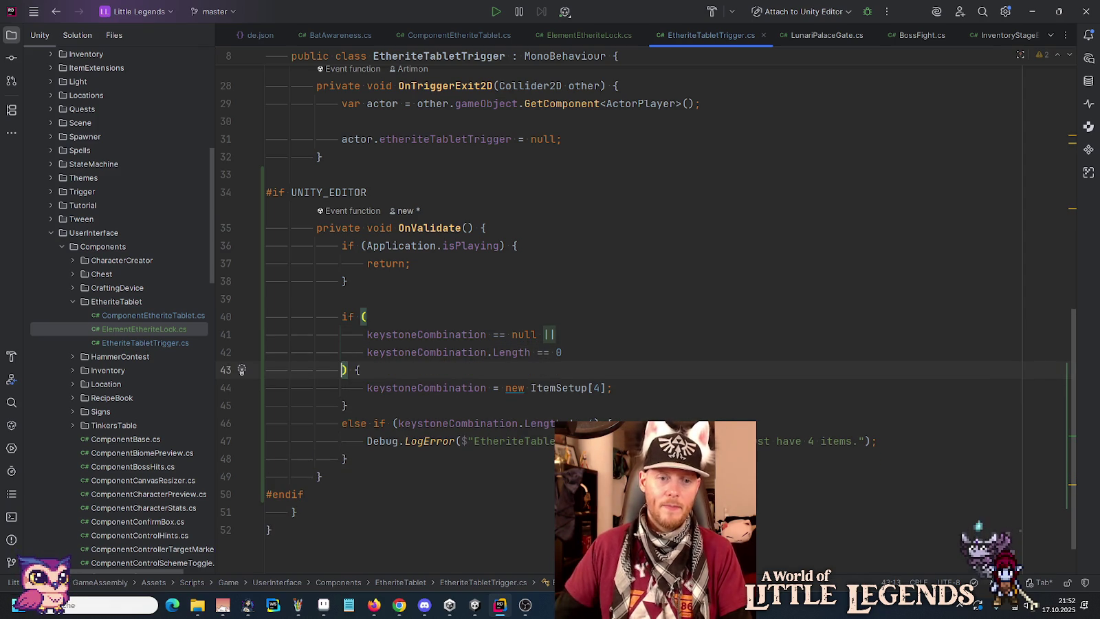
{"action": "left_click", "coordinate": [519, 317]}
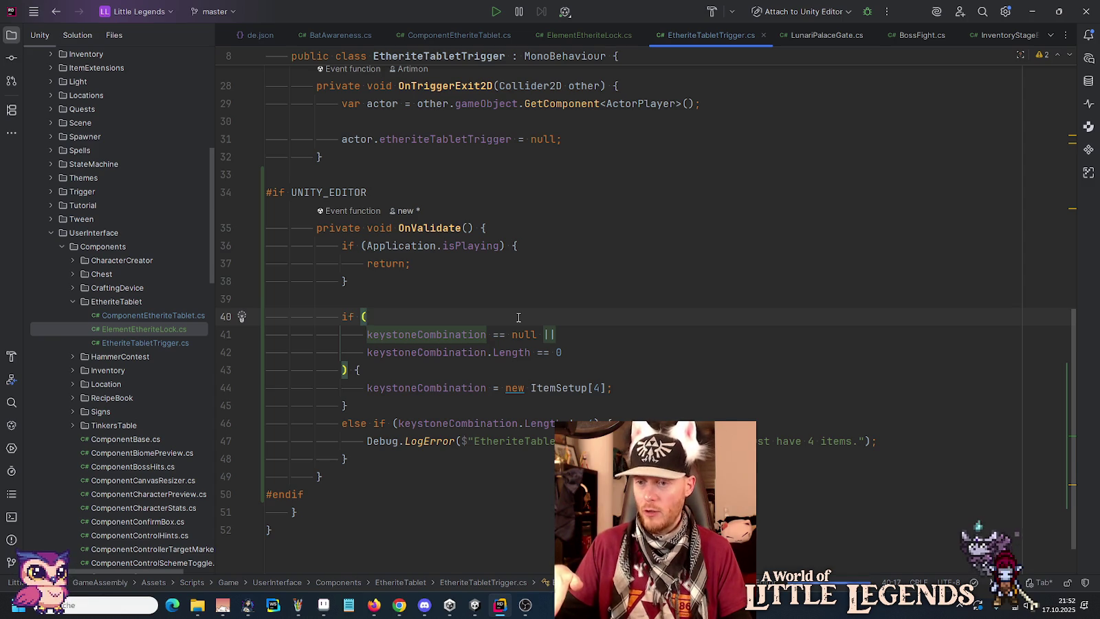
{"action": "mouse_move", "coordinate": [474, 605]}
{"action": "left_click", "coordinate": [454, 557]}
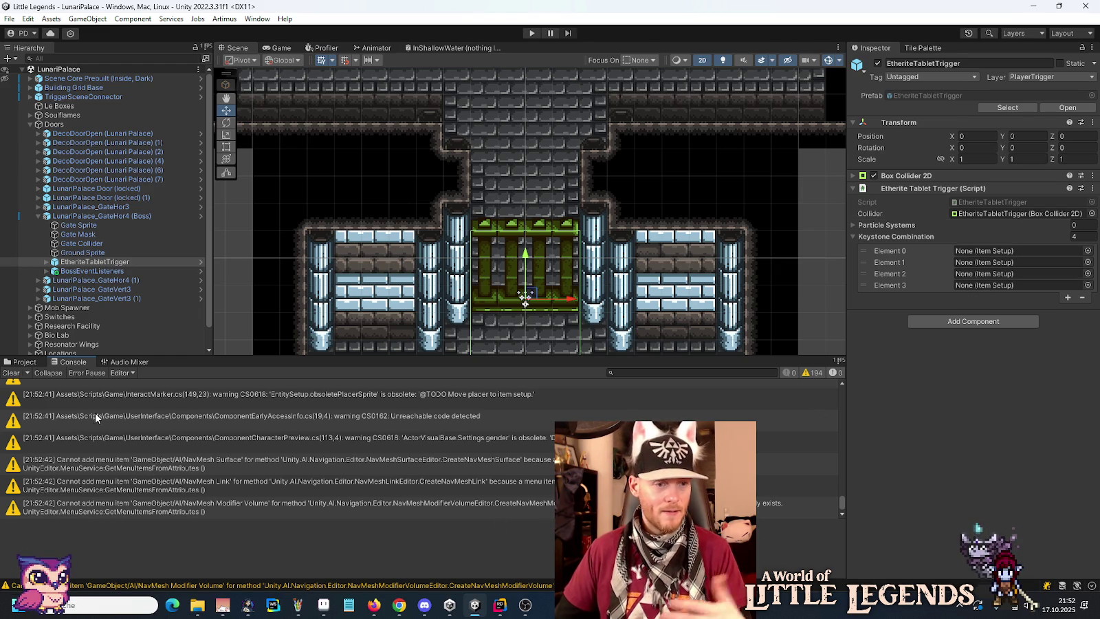
- Clear the Console, add and remove a fifth Keystone Combination slot, then enter Play mode
{"action": "left_click", "coordinate": [11, 373]}
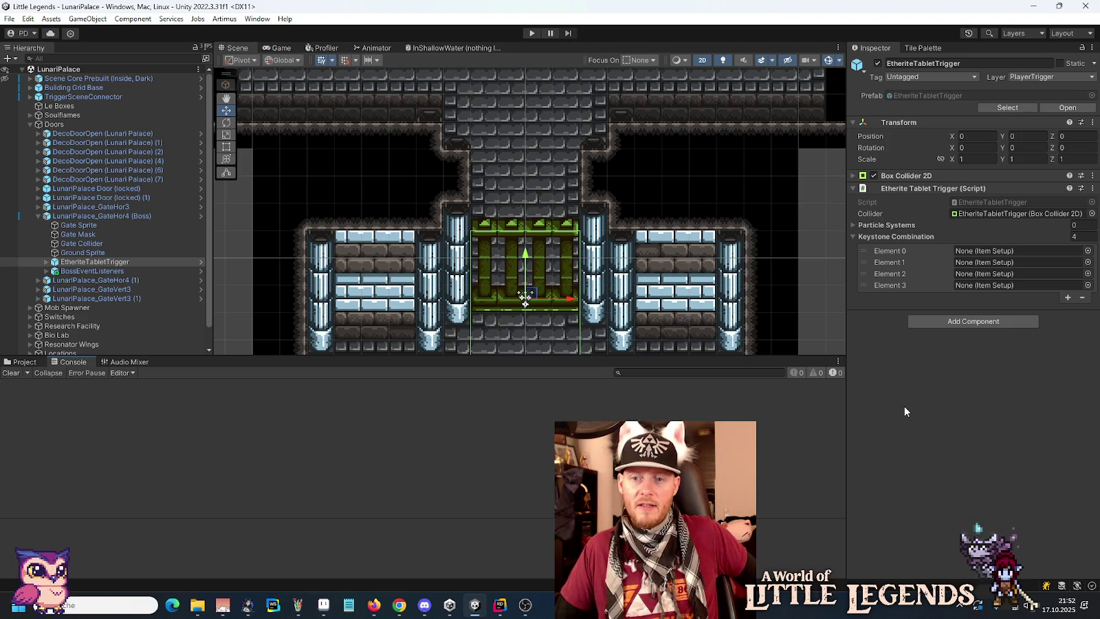
{"action": "left_click", "coordinate": [1068, 299]}
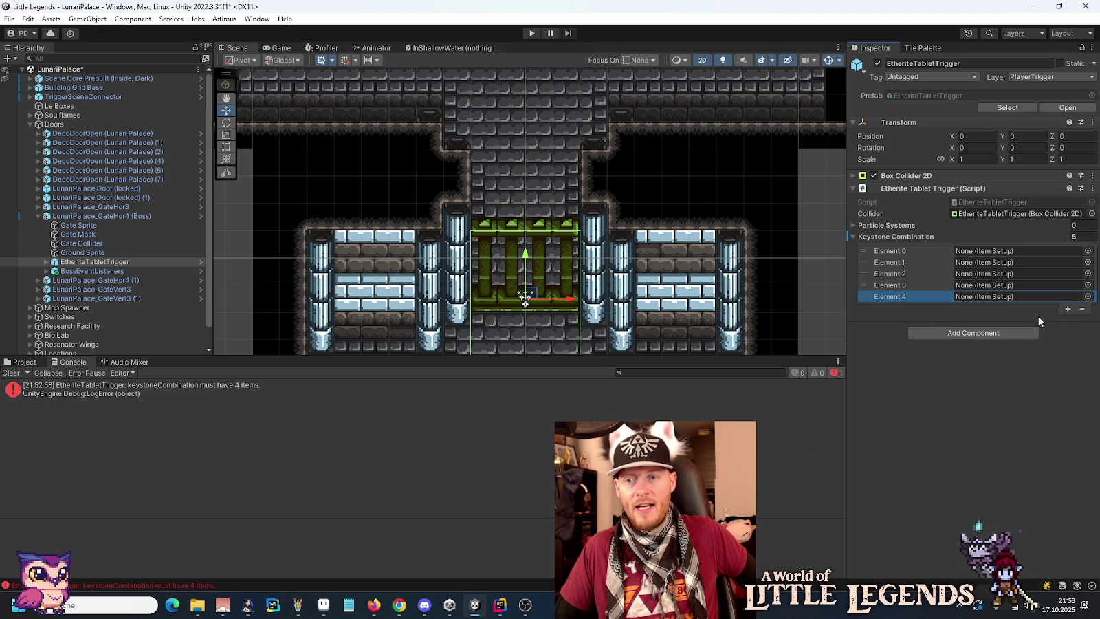
{"action": "left_click", "coordinate": [1082, 309]}
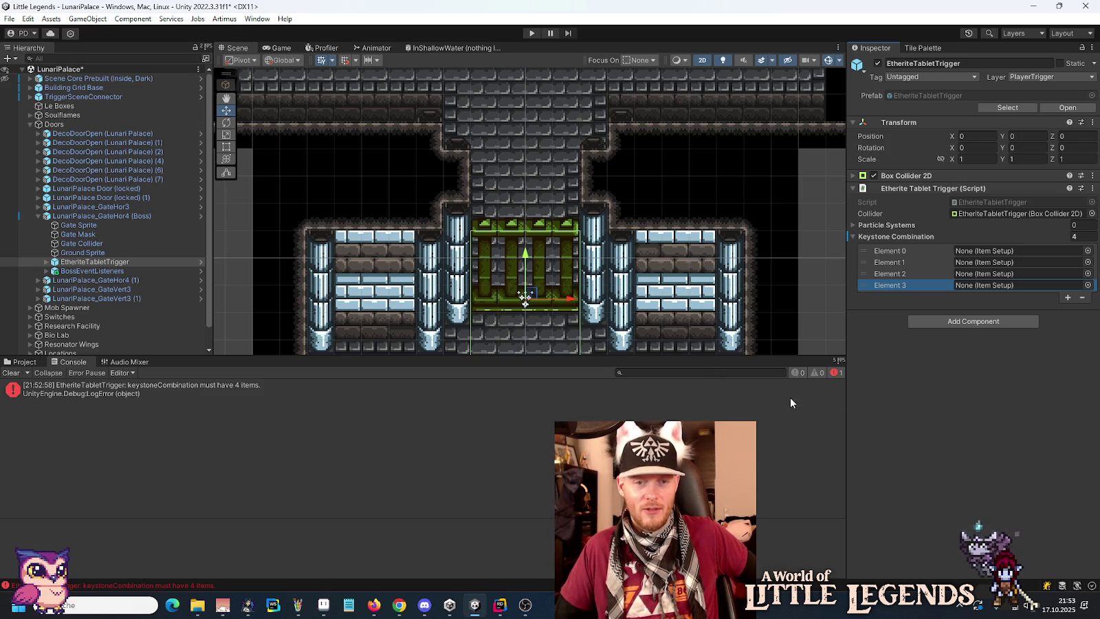
{"action": "left_click", "coordinate": [532, 33]}
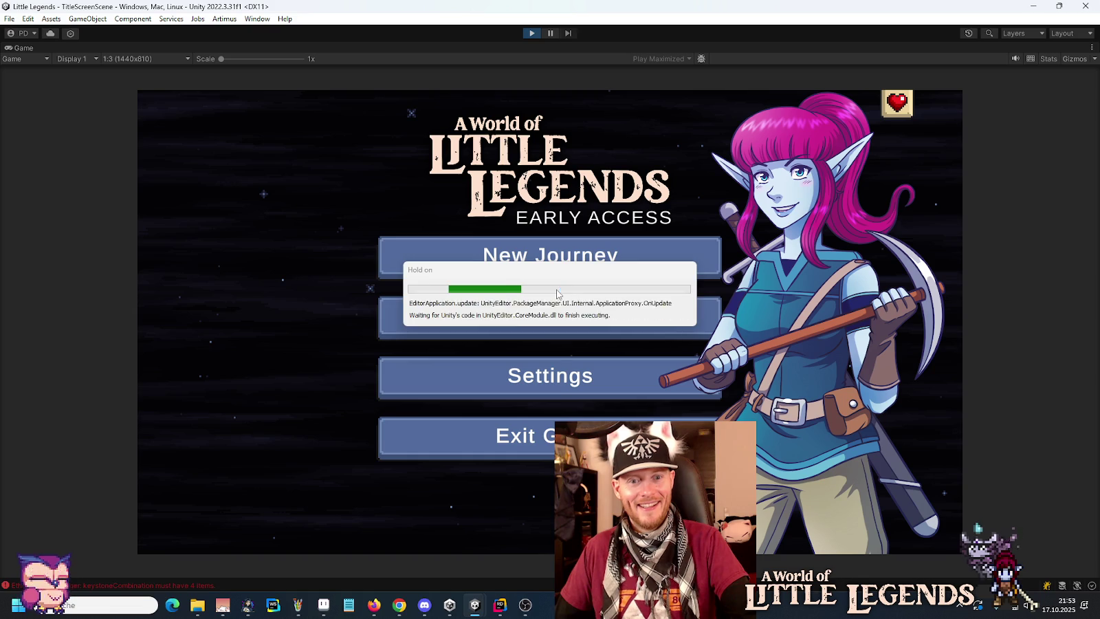
- Load the first saved game and continue past the loading hint screen
{"action": "left_click", "coordinate": [562, 316]}
{"action": "left_click", "coordinate": [447, 285]}
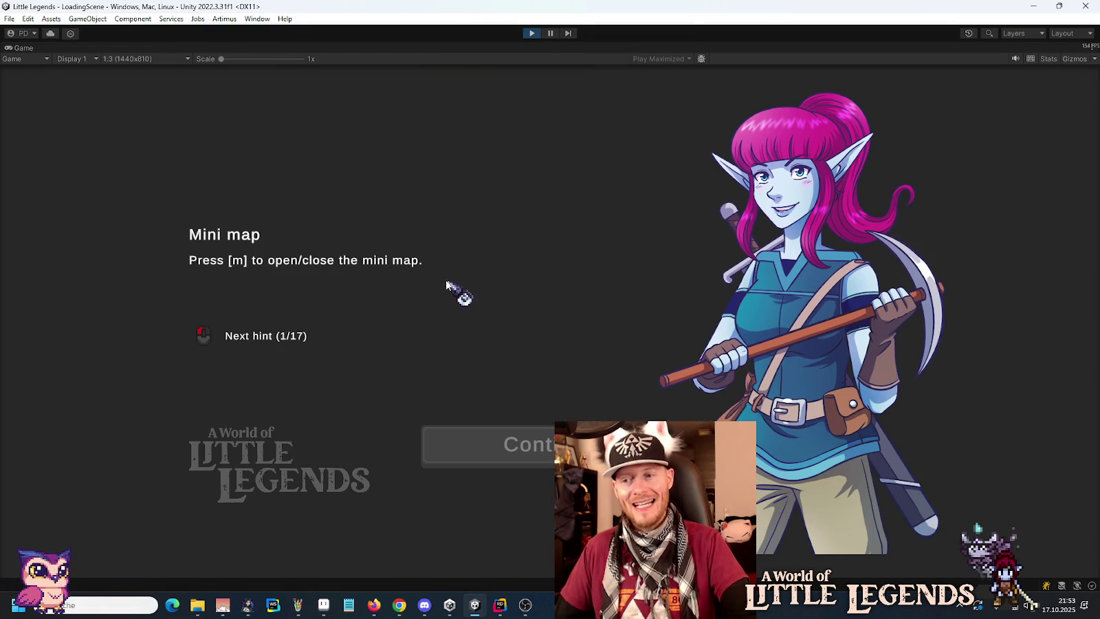
{"action": "left_click", "coordinate": [504, 445]}
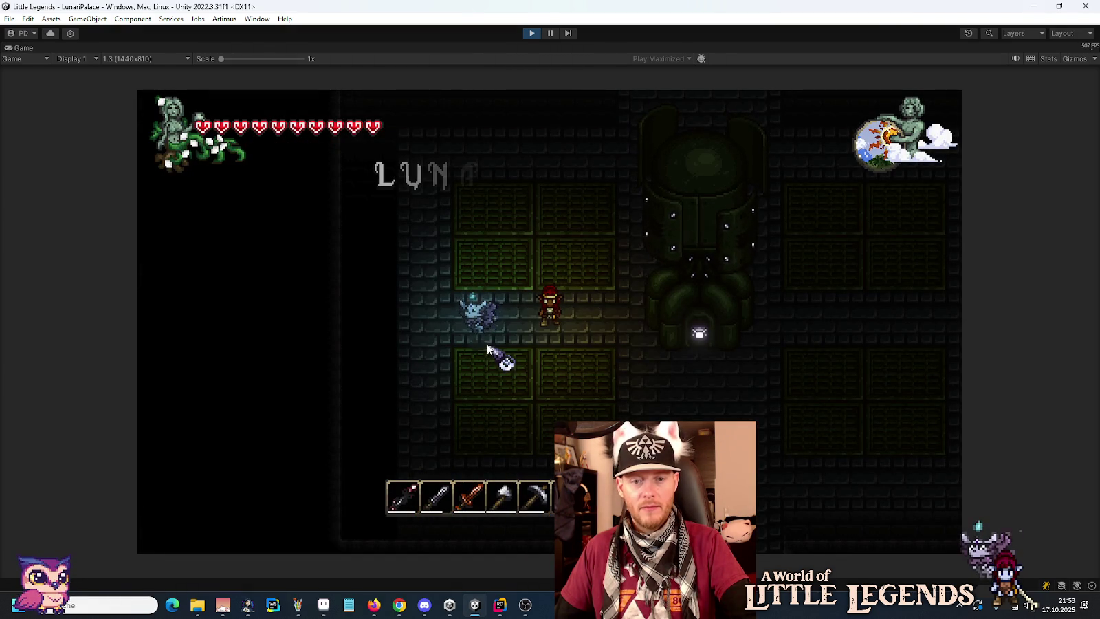
- Put the red-white item into a tablet slot, then take it back into the inventory
{"action": "key", "text": "e"}
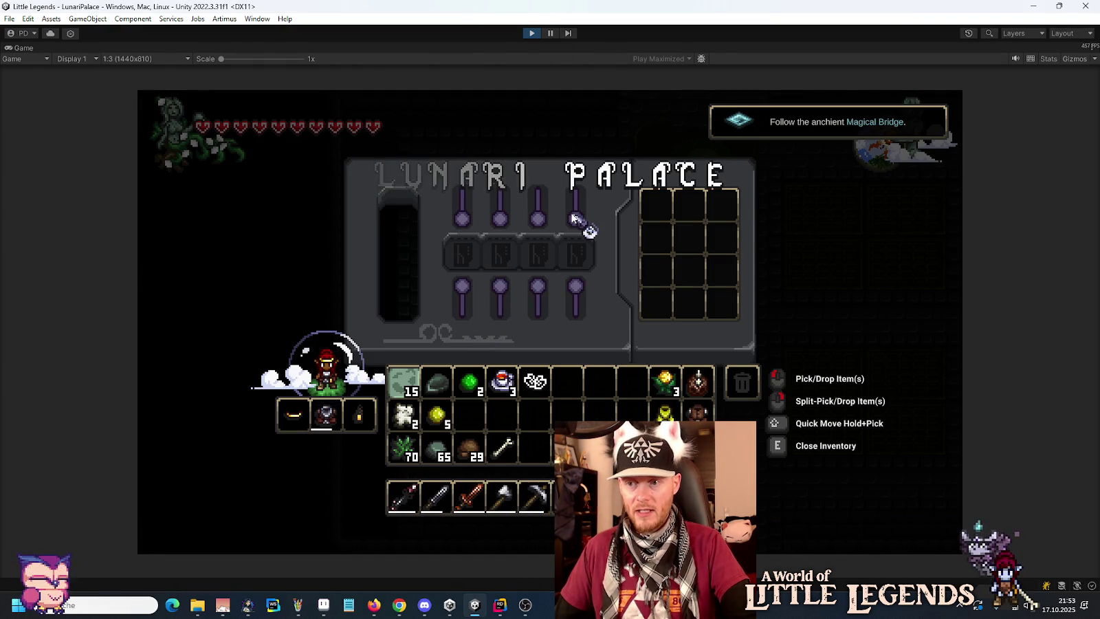
{"action": "left_click", "coordinate": [502, 382]}
{"action": "left_click", "coordinate": [467, 255]}
{"action": "left_click", "coordinate": [468, 256]}
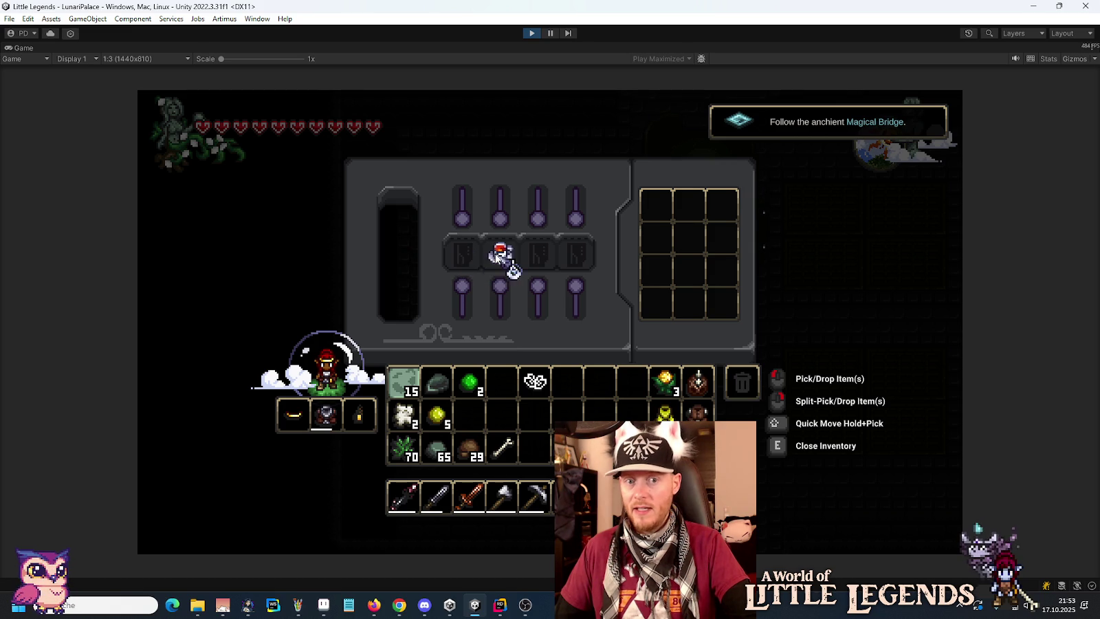
{"action": "left_click", "coordinate": [504, 386]}
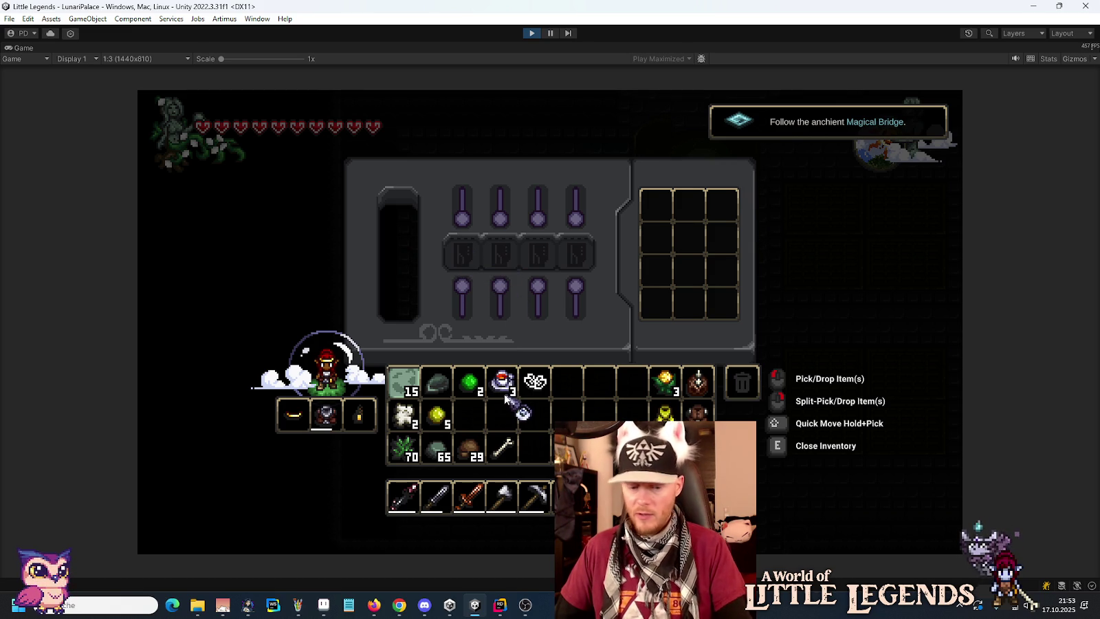
{"action": "key", "text": "e"}
- Walk the character down into the green pillared room
{"action": "key", "text": "s"}
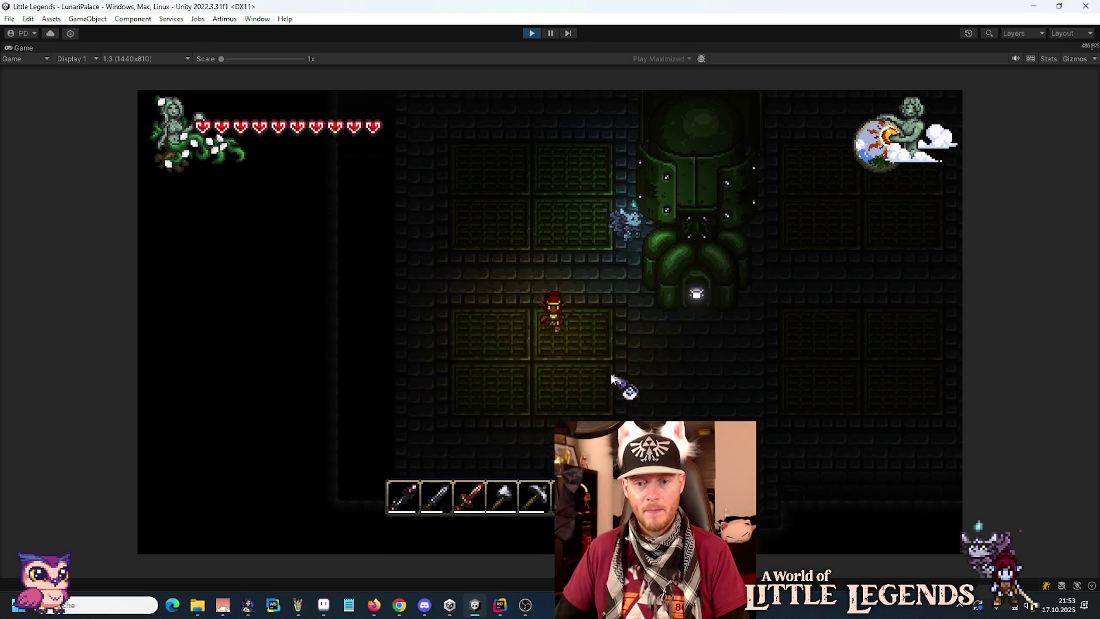
{"action": "key", "text": "d"}
{"action": "key", "text": "s"}
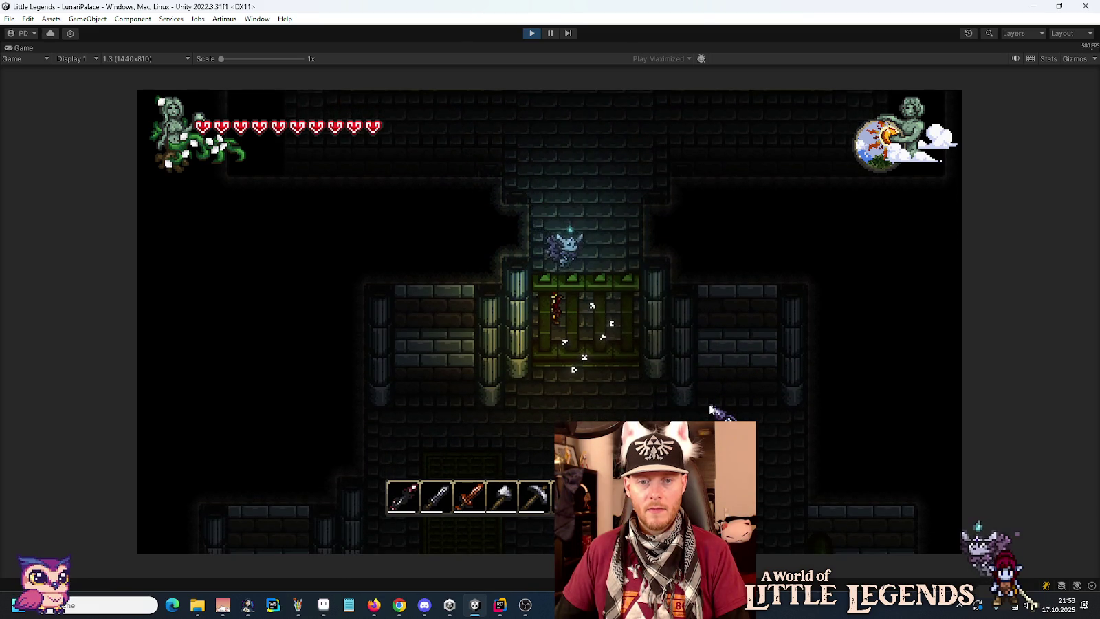
- Spread Fruit Tea across the tablet slots, then move one tea from slot two to slot four
{"action": "key", "text": "e"}
{"action": "left_click", "coordinate": [512, 389]}
{"action": "right_click", "coordinate": [462, 254]}
{"action": "right_click", "coordinate": [462, 255]}
{"action": "left_click", "coordinate": [501, 254]}
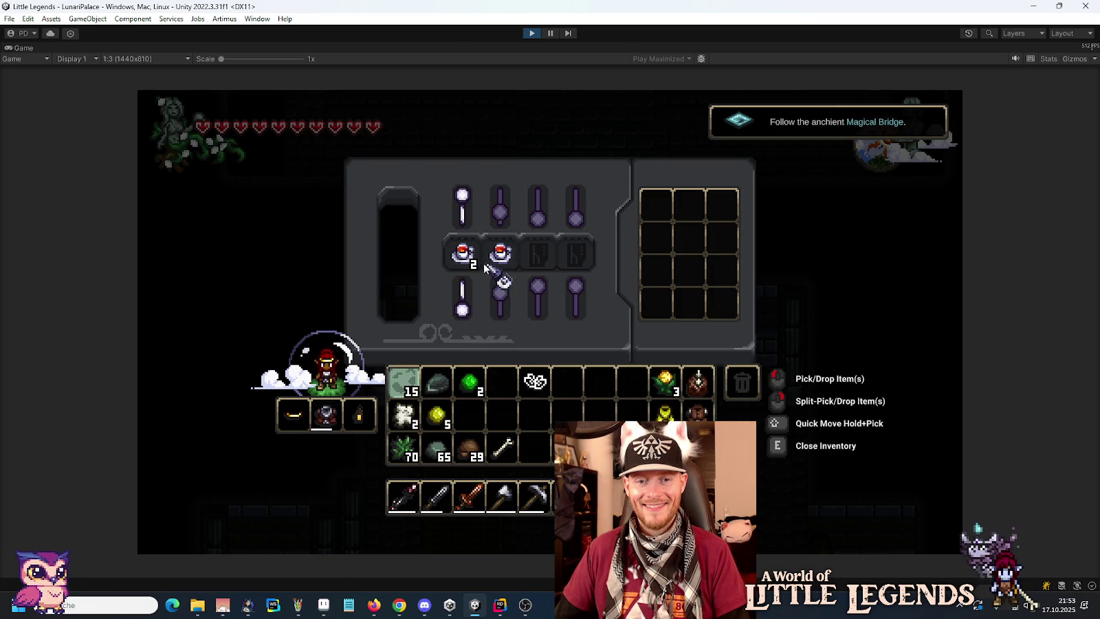
{"action": "right_click", "coordinate": [462, 254]}
{"action": "left_click", "coordinate": [539, 255]}
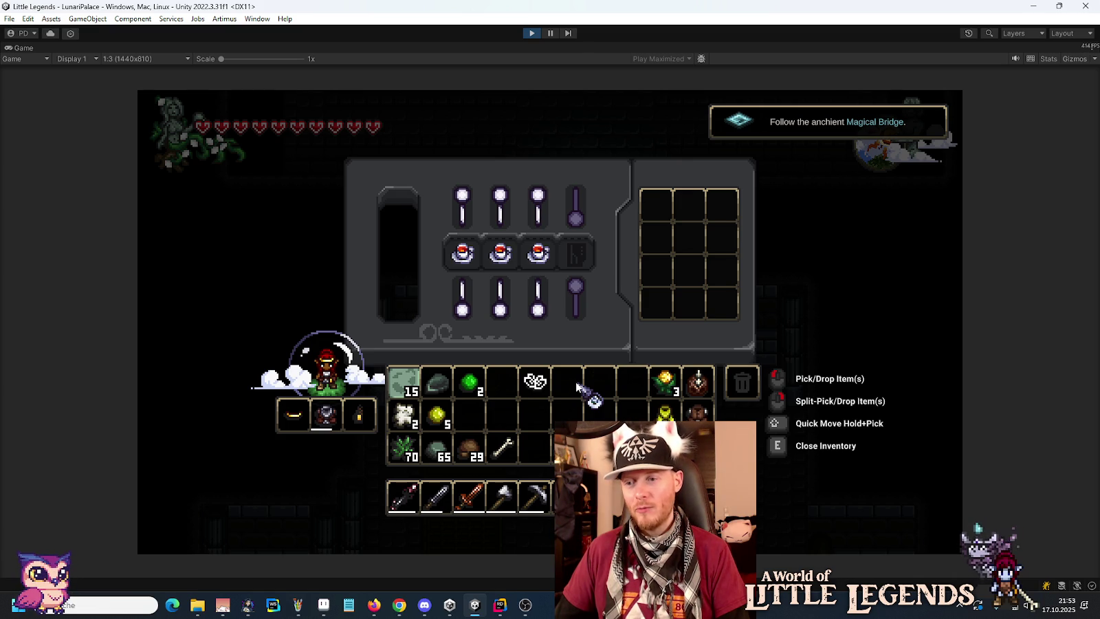
{"action": "left_click", "coordinate": [487, 261]}
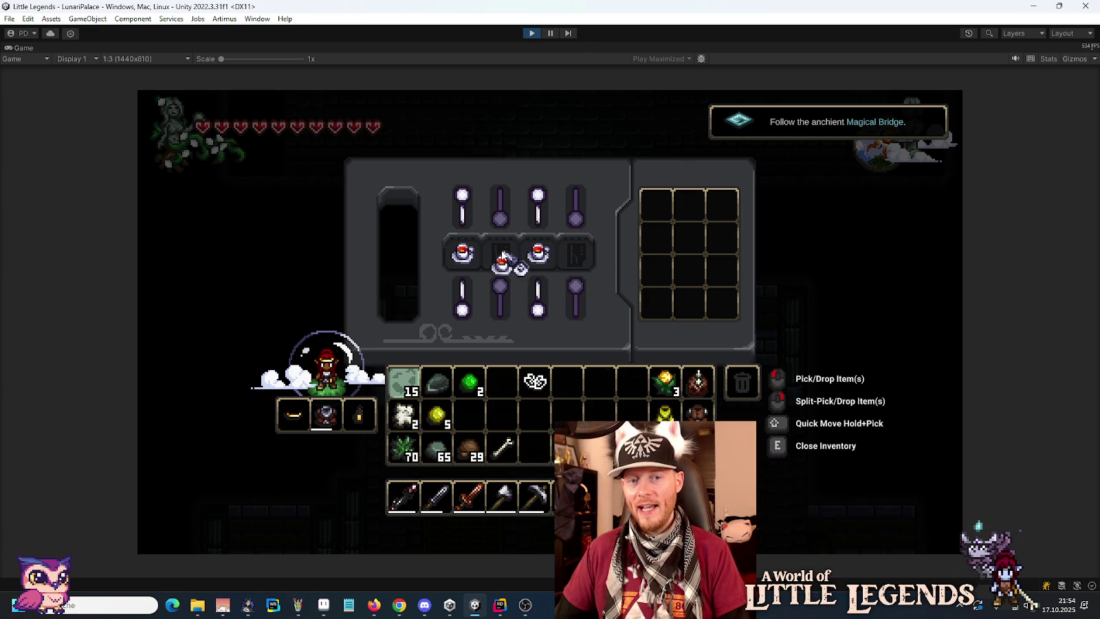
{"action": "left_click", "coordinate": [580, 253]}
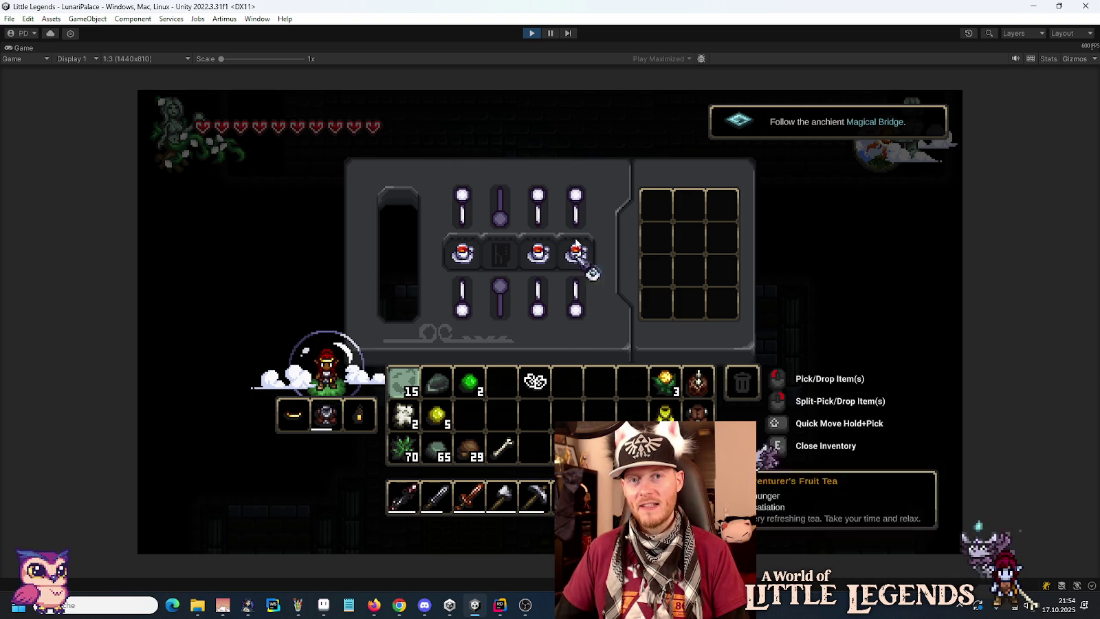
- Close the inventory, walk down through the dungeon, and stop play mode
{"action": "key", "text": "e"}
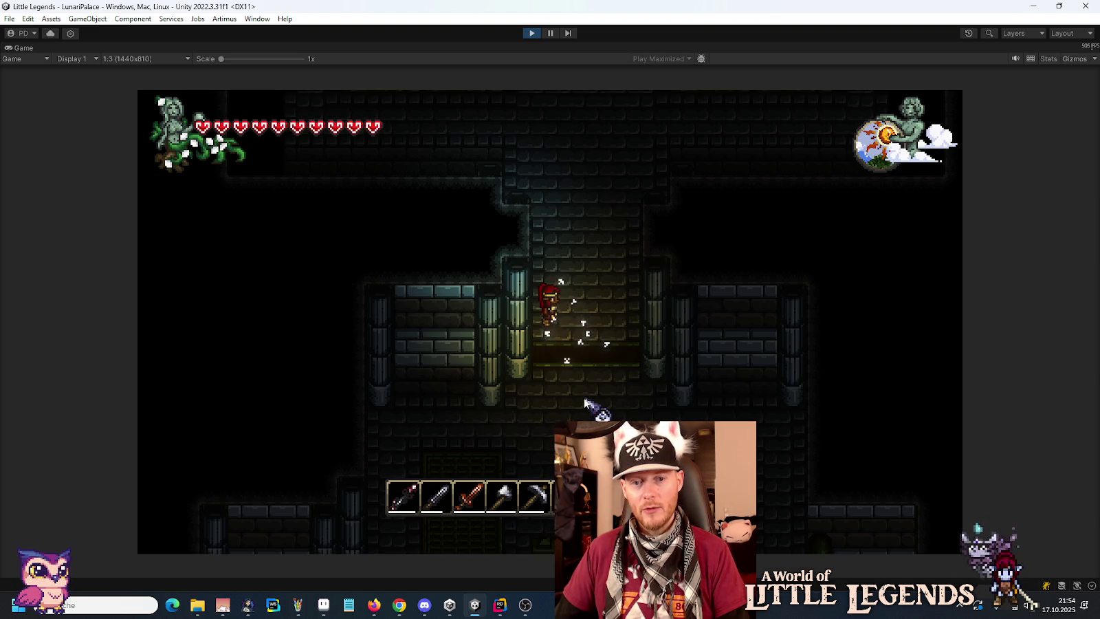
{"action": "key", "text": "s"}
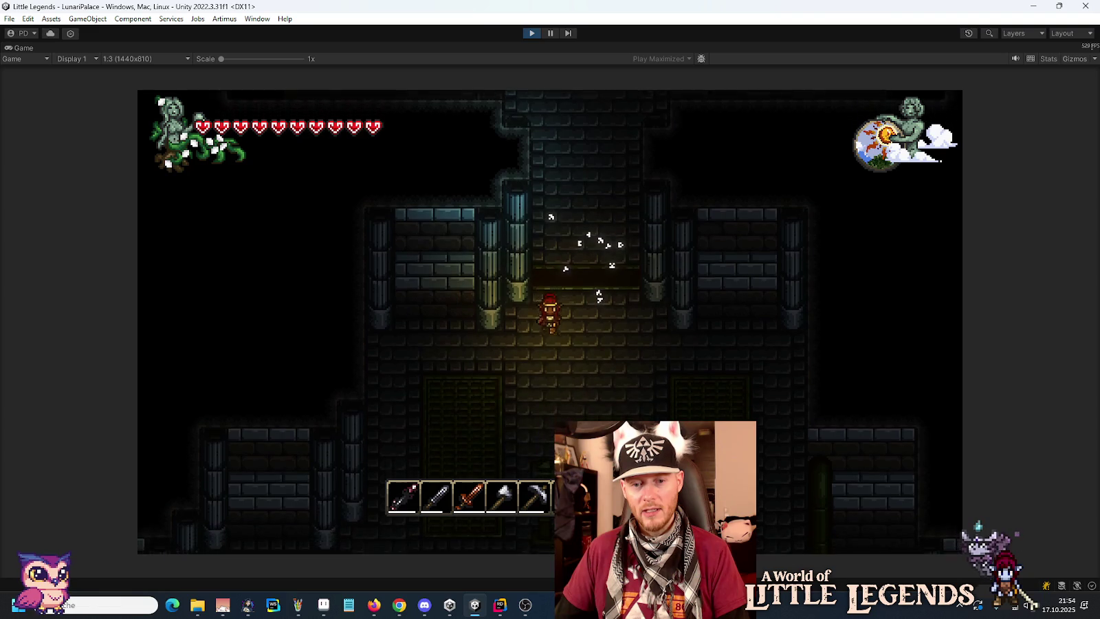
{"action": "key", "text": "s"}
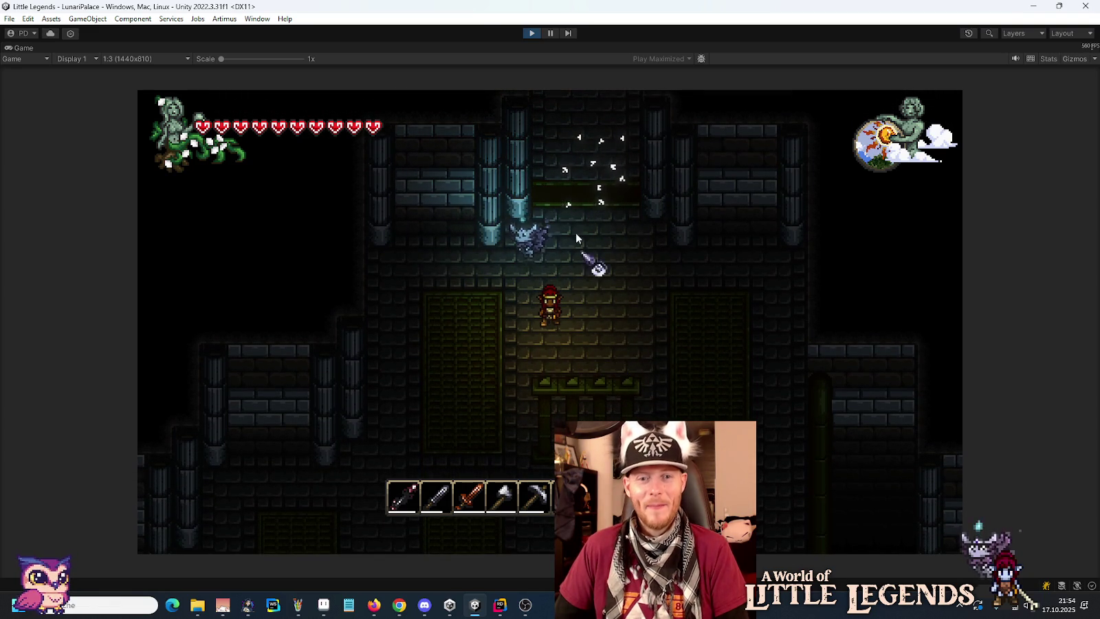
{"action": "left_click", "coordinate": [532, 33]}
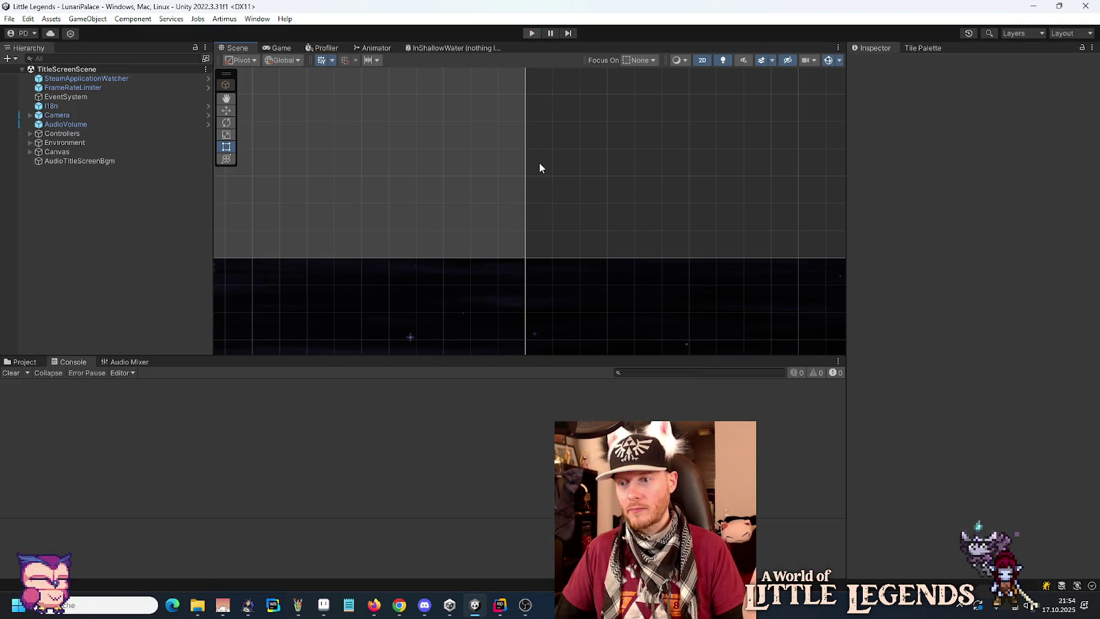
- In Rider, start a Git commit of the Assets directory with BatAwareness.cs excluded
{"action": "left_click", "coordinate": [499, 605]}
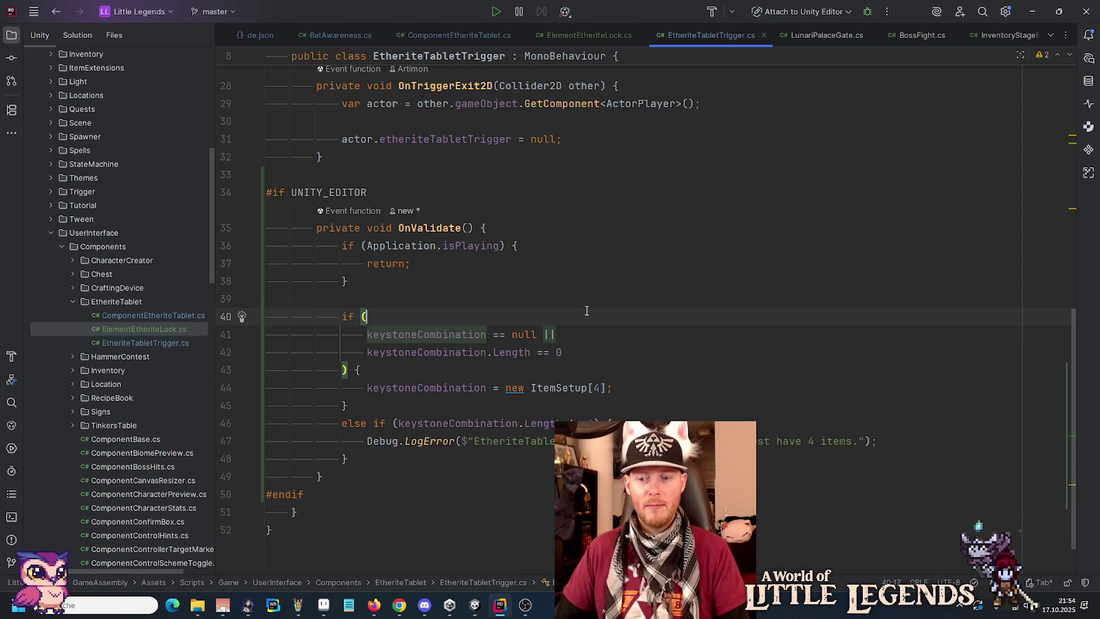
{"action": "left_click", "coordinate": [74, 246]}
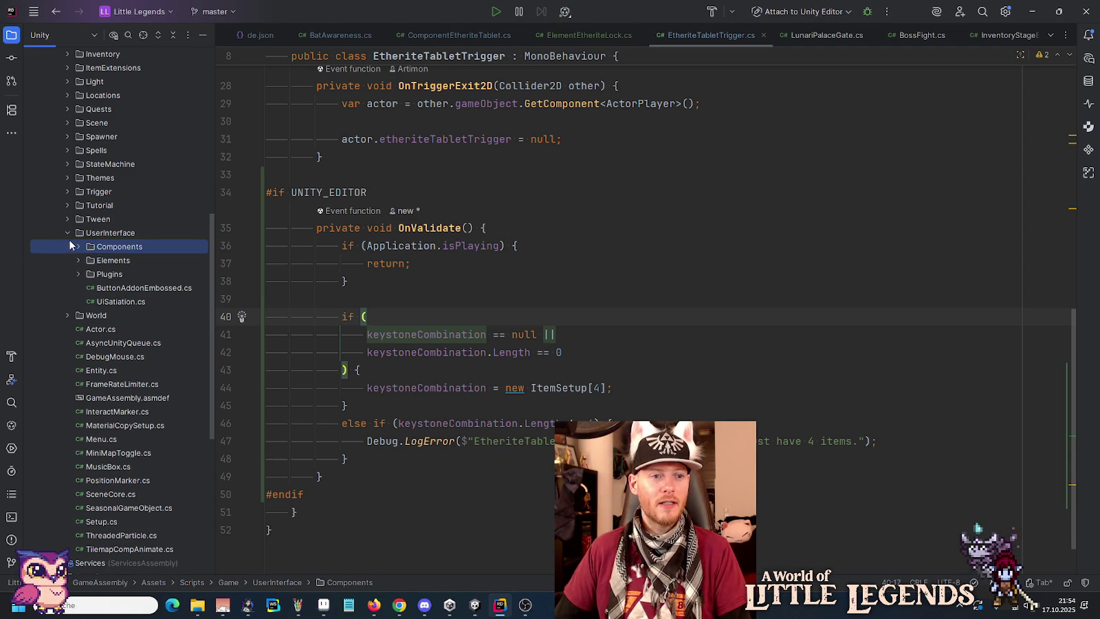
{"action": "double_click", "coordinate": [75, 233]}
{"action": "scroll", "coordinate": [128, 241], "scroll_direction": "up", "scroll_amount": 5}
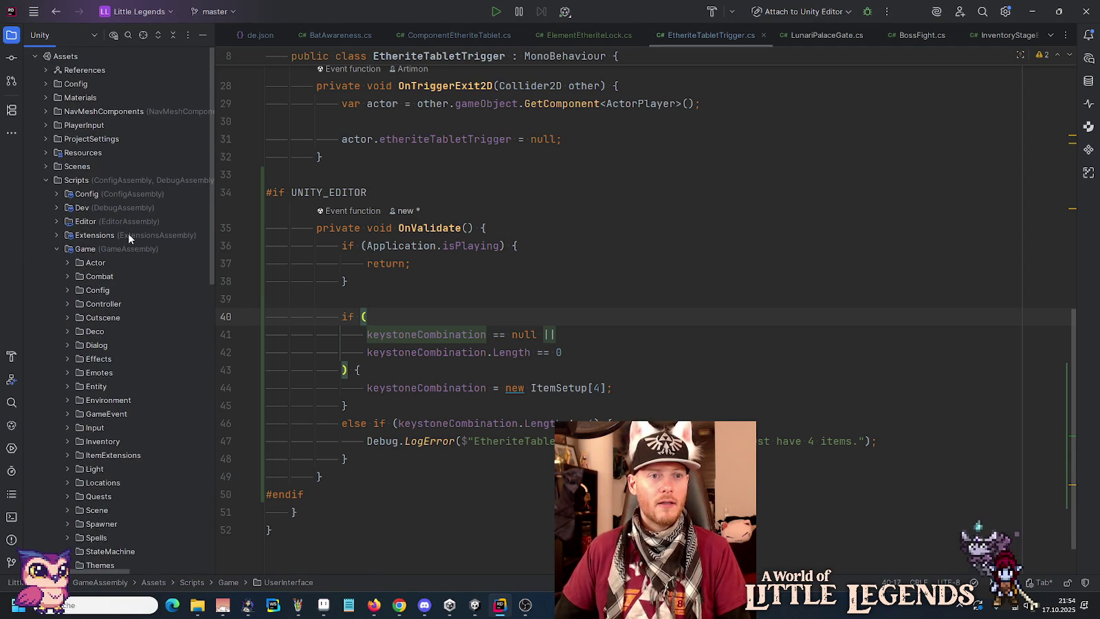
{"action": "right_click", "coordinate": [67, 61]}
{"action": "mouse_move", "coordinate": [104, 118]}
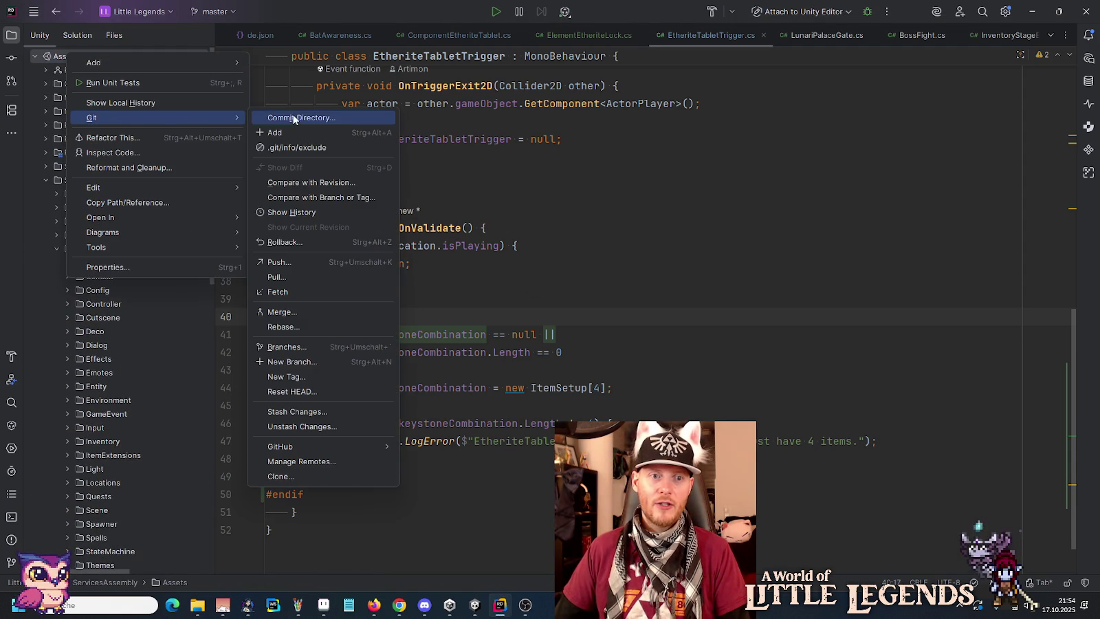
{"action": "left_click", "coordinate": [294, 117]}
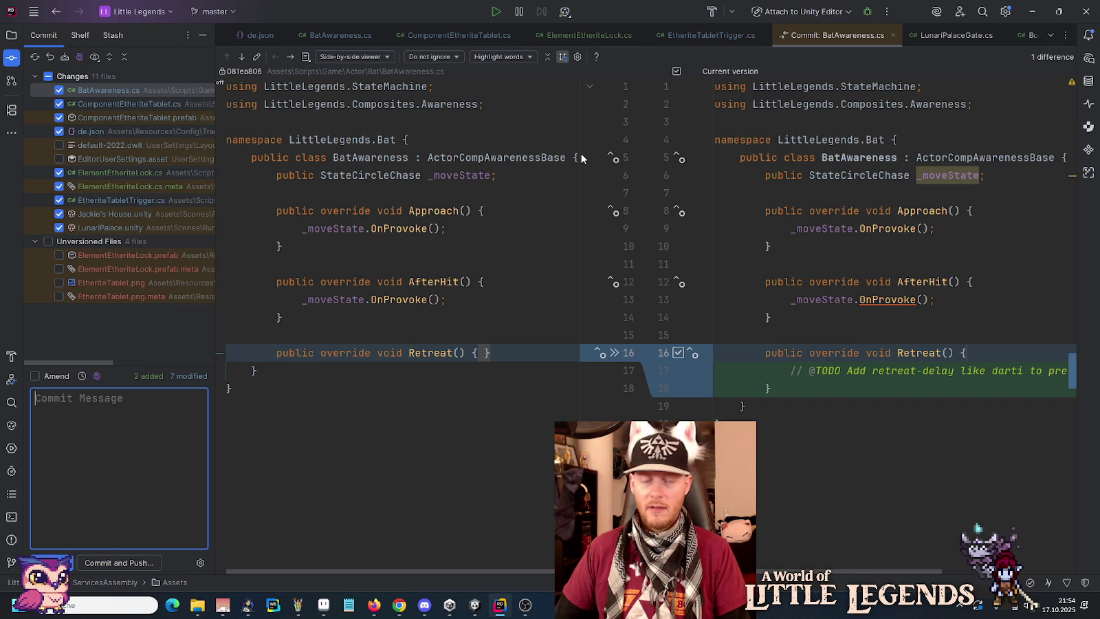
{"action": "left_click", "coordinate": [60, 91]}
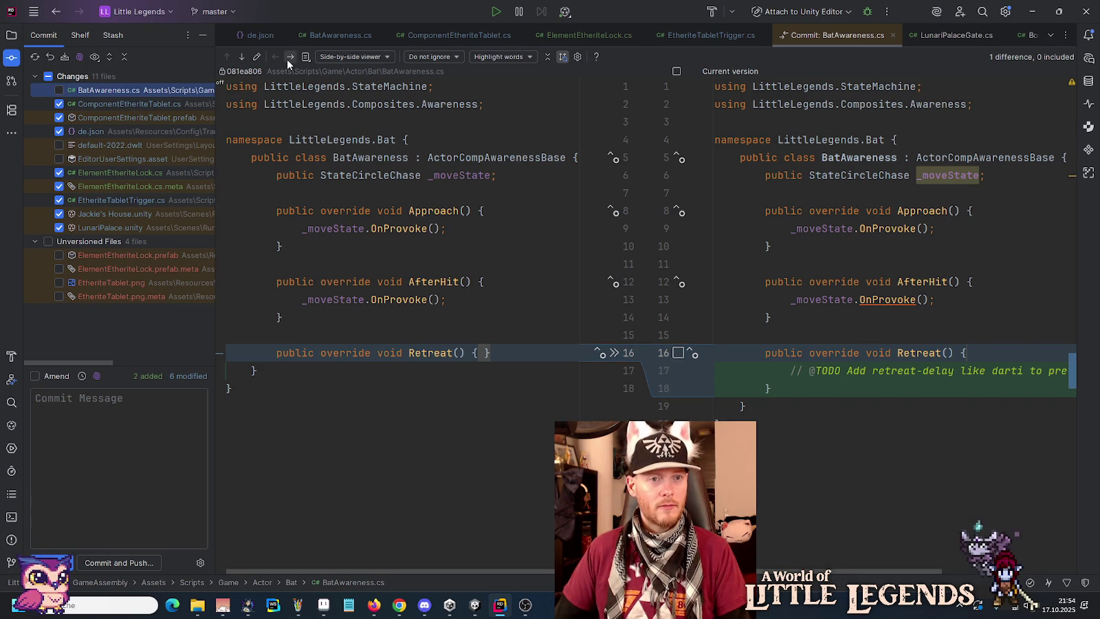
- Step through the ComponentEtheriteTablet.cs and ComponentEtheriteTablet.prefab diffs
{"action": "left_click", "coordinate": [288, 58]}
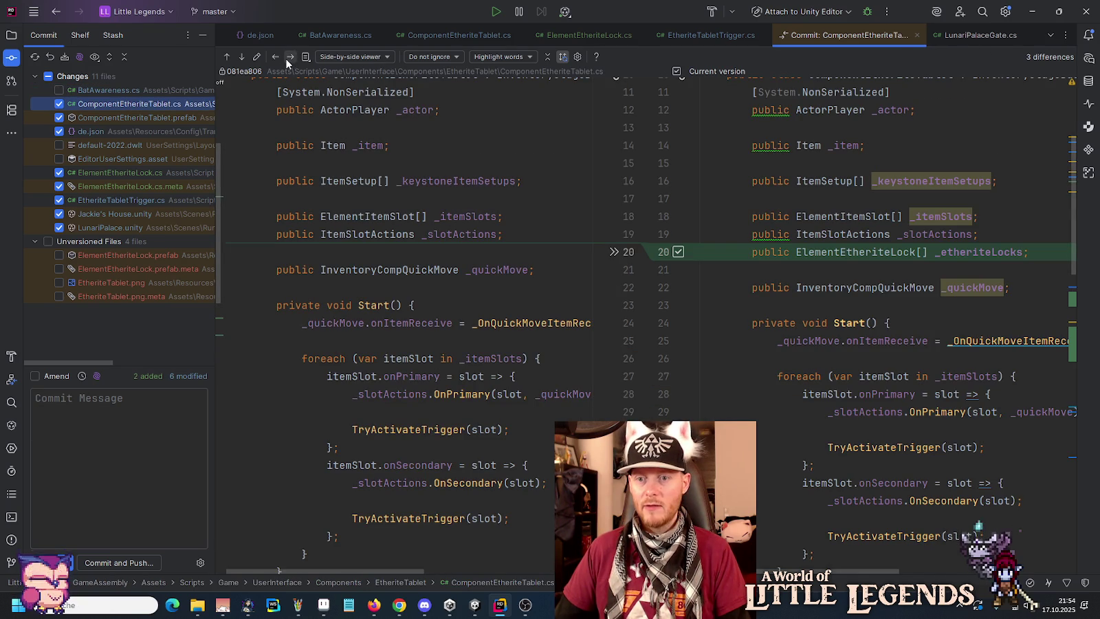
{"action": "left_click", "coordinate": [242, 58]}
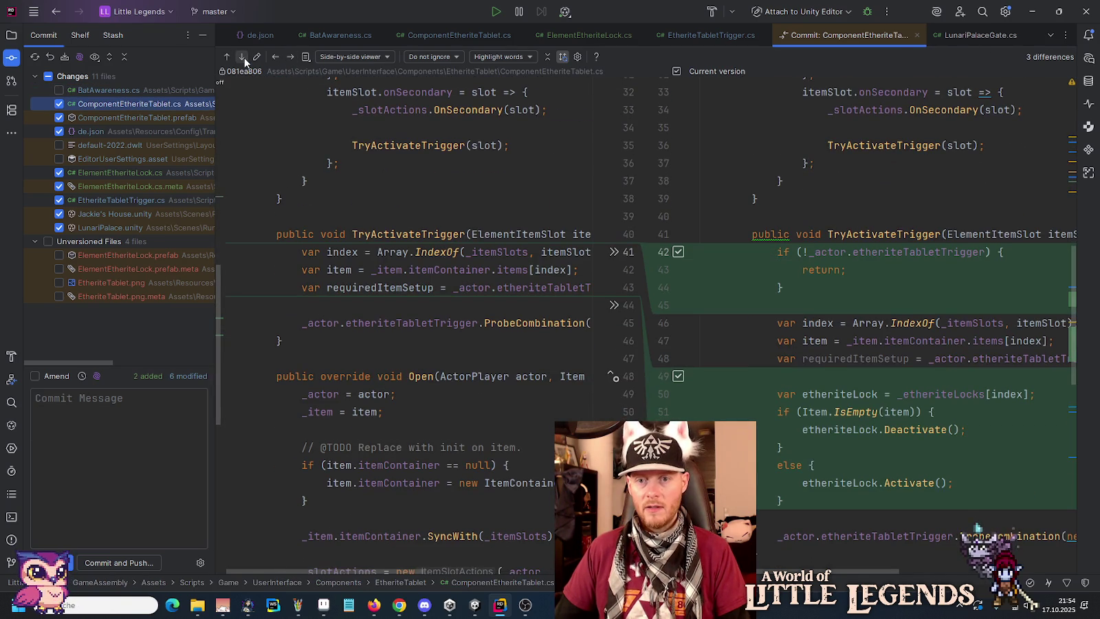
{"action": "left_click", "coordinate": [244, 57]}
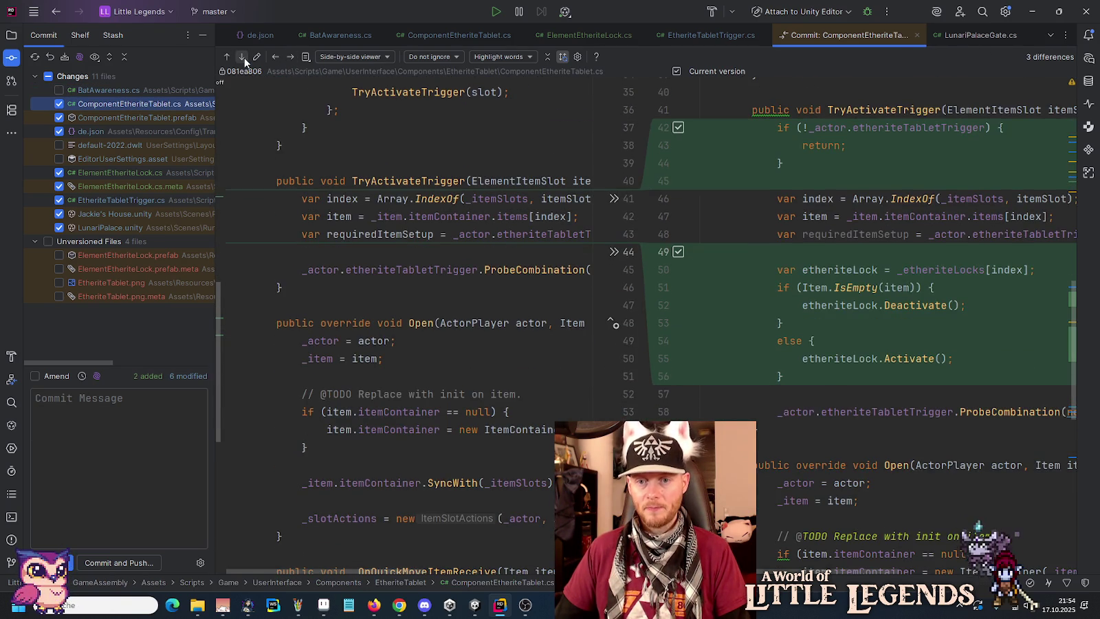
{"action": "left_click", "coordinate": [244, 57]}
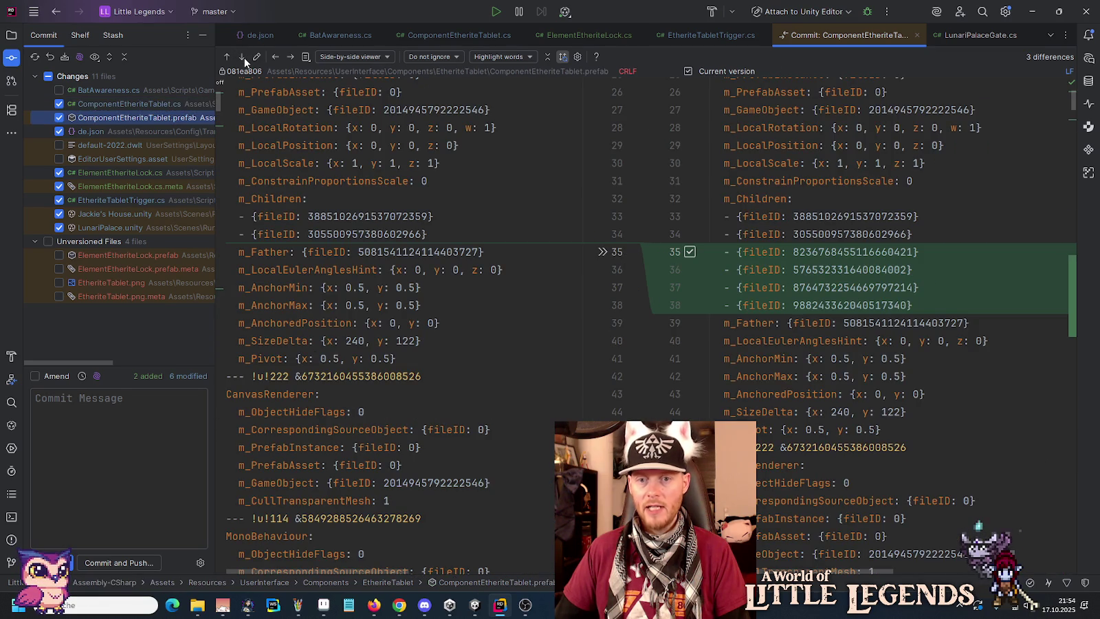
{"action": "left_click", "coordinate": [244, 57]}
{"action": "left_click", "coordinate": [244, 56]}
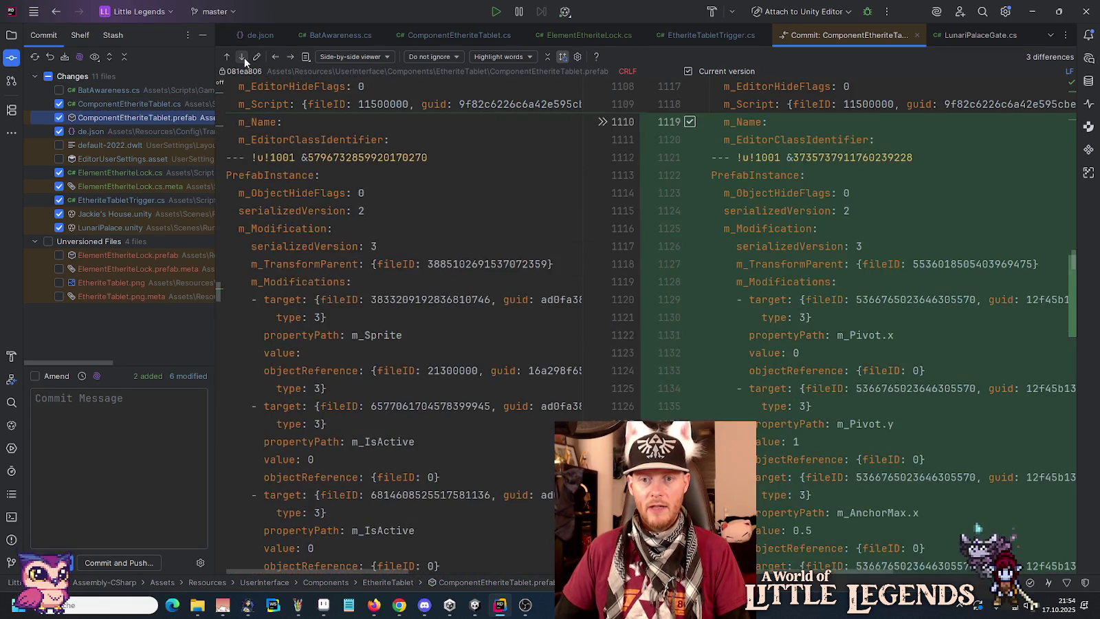
- Advance past de.json, default-2022.dwlt and EditorUserSettings.asset to ElementEtheriteLock.cs
{"action": "left_click", "coordinate": [244, 56]}
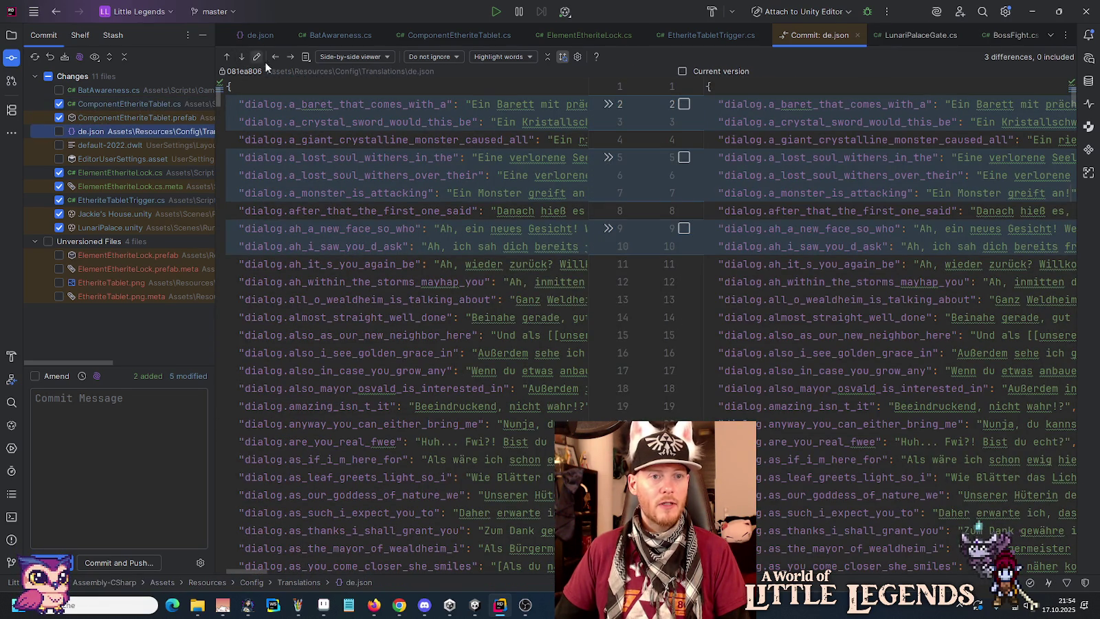
{"action": "left_click", "coordinate": [290, 57]}
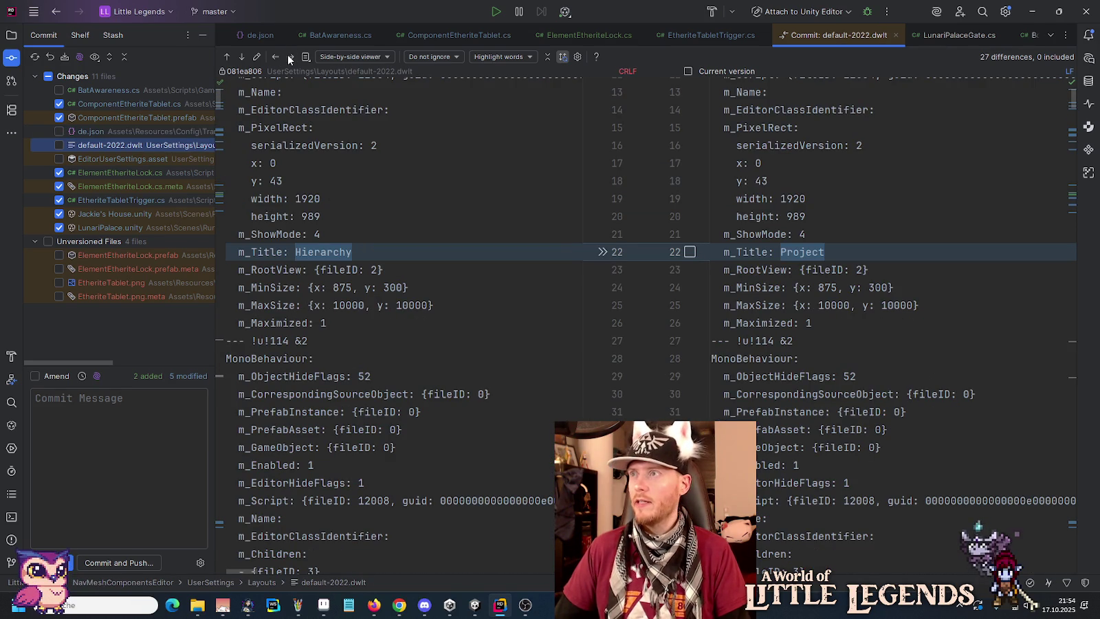
{"action": "left_click", "coordinate": [291, 57]}
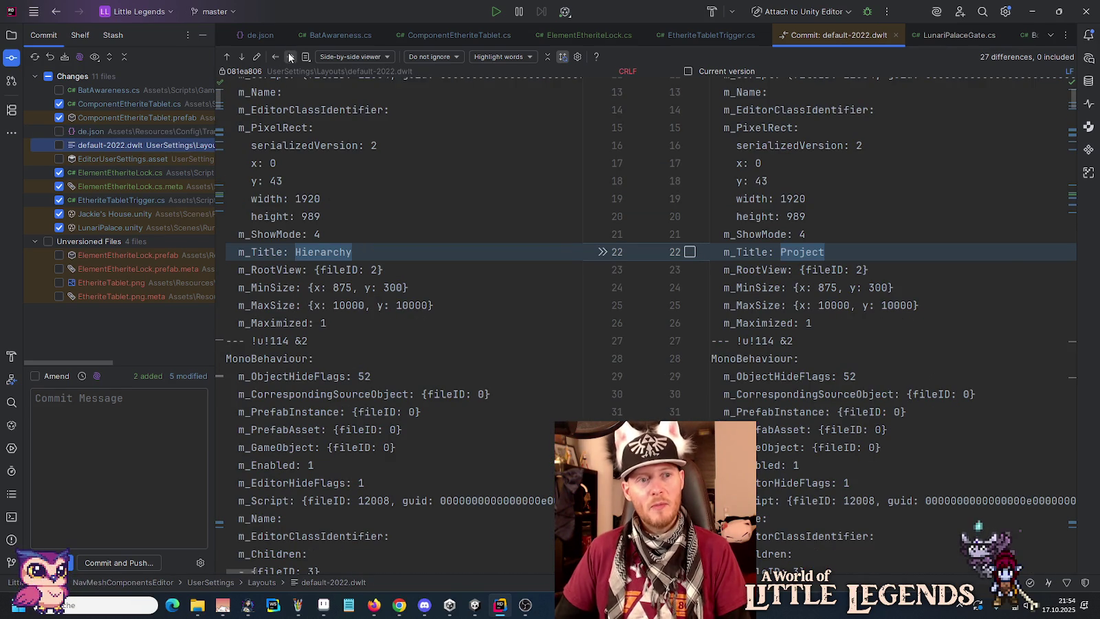
{"action": "left_click", "coordinate": [290, 57]}
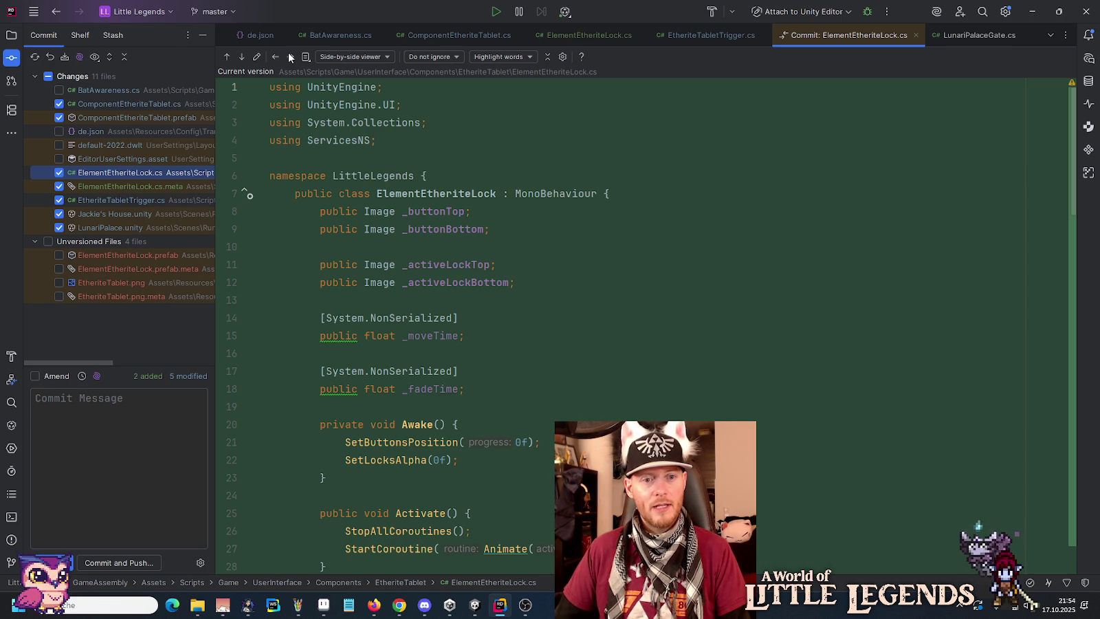
- Scroll through the new-file diff of ElementEtheriteLock.cs
{"action": "scroll", "coordinate": [346, 245], "scroll_direction": "down", "scroll_amount": 3}
{"action": "scroll", "coordinate": [347, 245], "scroll_direction": "down", "scroll_amount": 14}
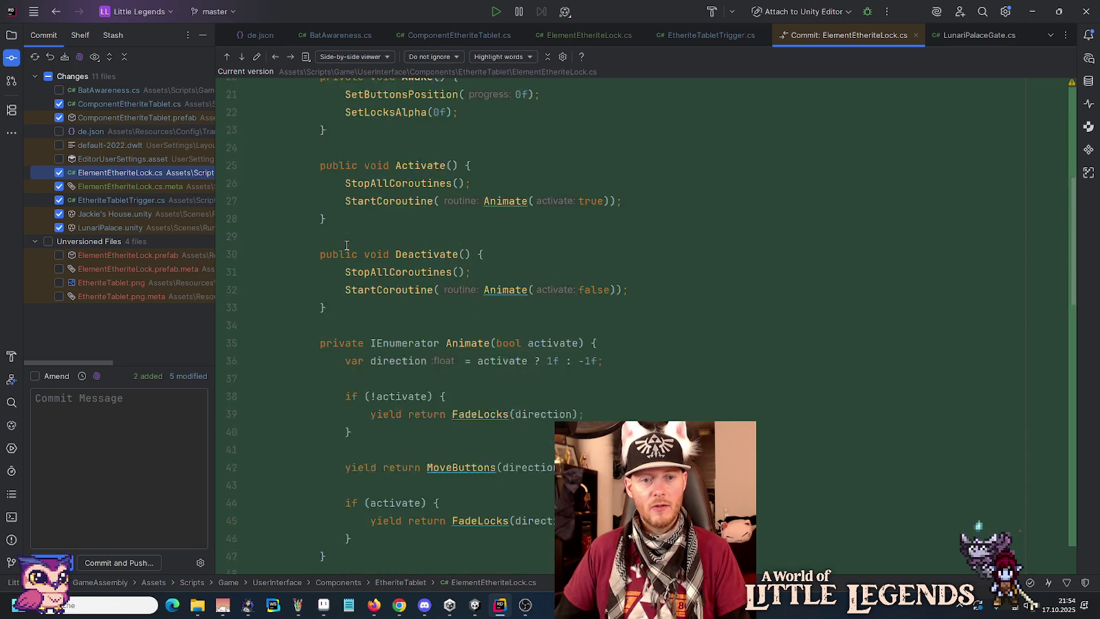
{"action": "scroll", "coordinate": [346, 245], "scroll_direction": "down", "scroll_amount": 9}
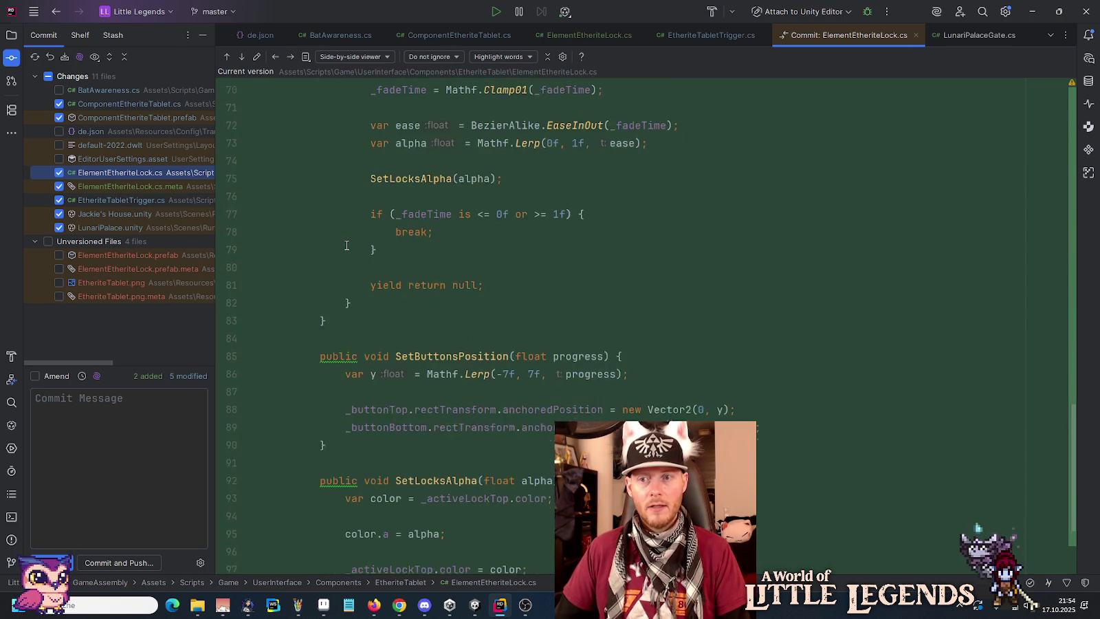
{"action": "left_click_drag", "start_coordinate": [1076, 534], "coordinate": [1057, 290]}
{"action": "scroll", "coordinate": [1057, 290], "scroll_direction": "up", "scroll_amount": 9}
{"action": "scroll", "coordinate": [1049, 354], "scroll_direction": "down", "scroll_amount": 13}
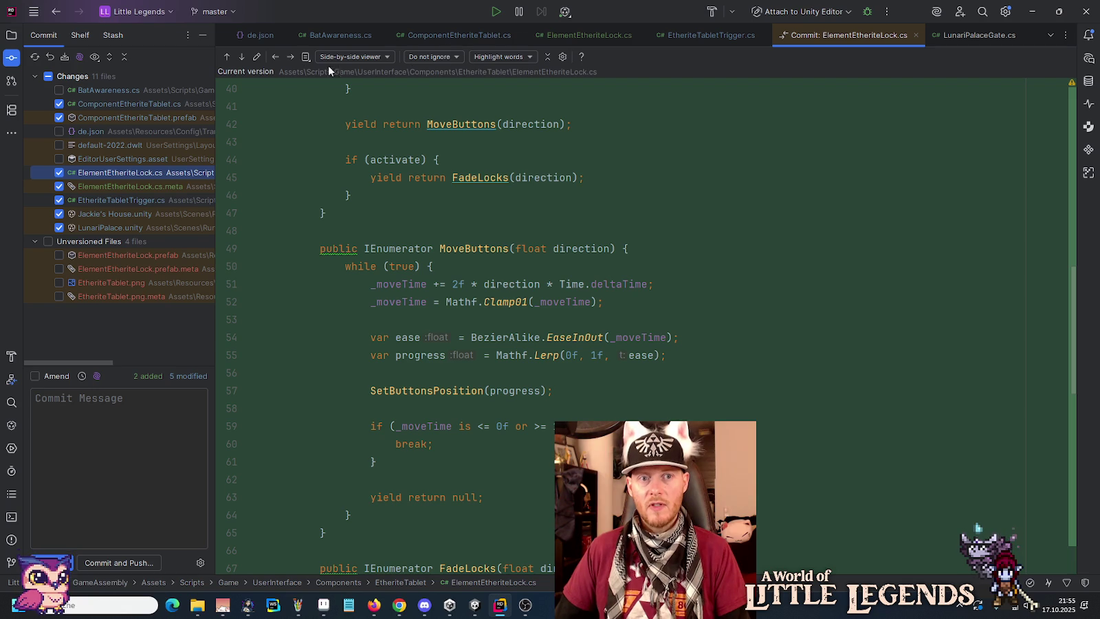
- Advance through ElementEtheriteLock.cs.meta and EtheriteTabletTrigger.cs to the Jackie's House.unity diff
{"action": "left_click", "coordinate": [293, 60]}
{"action": "left_click", "coordinate": [293, 61]}
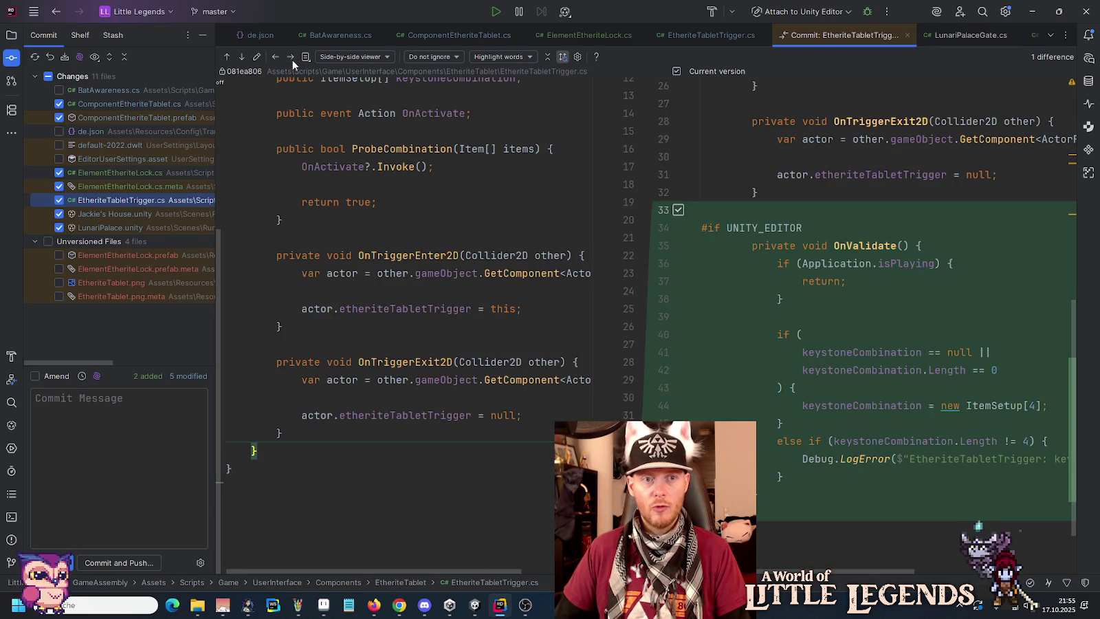
{"action": "left_click", "coordinate": [292, 60]}
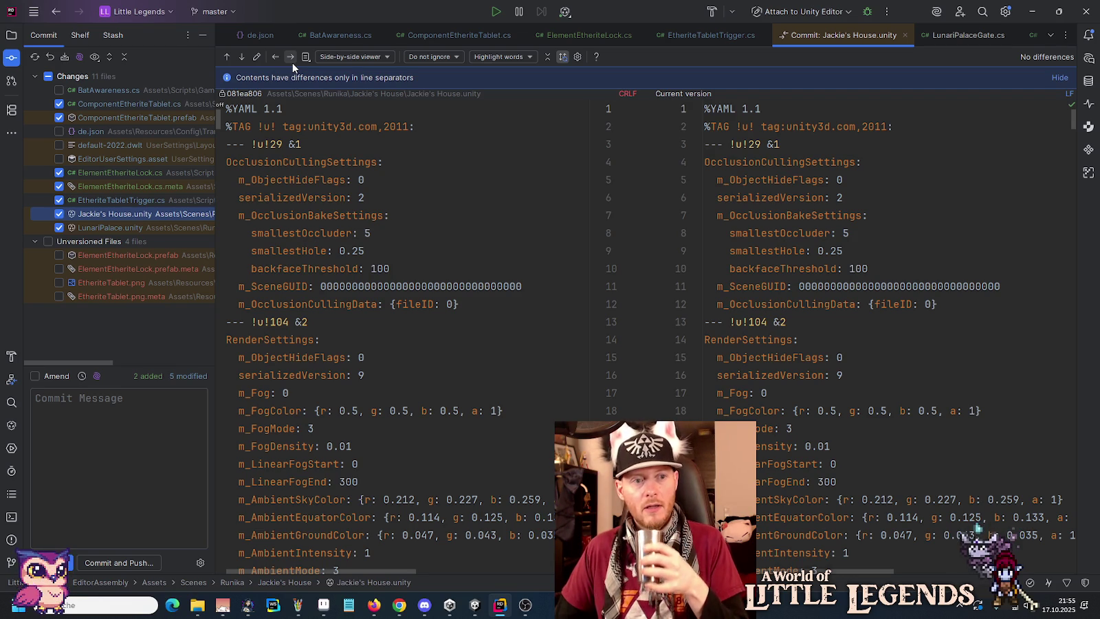
- Move Jackie's House.unity out of the commit into another changelist
{"action": "right_click", "coordinate": [123, 216]}
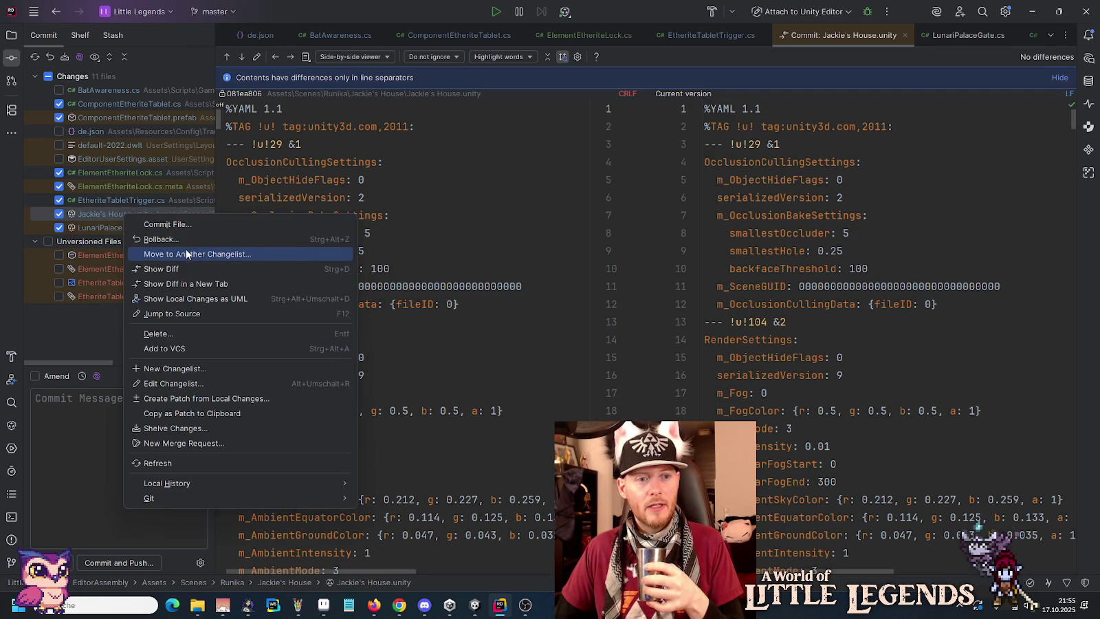
{"action": "left_click", "coordinate": [187, 255]}
{"action": "left_click", "coordinate": [533, 425]}
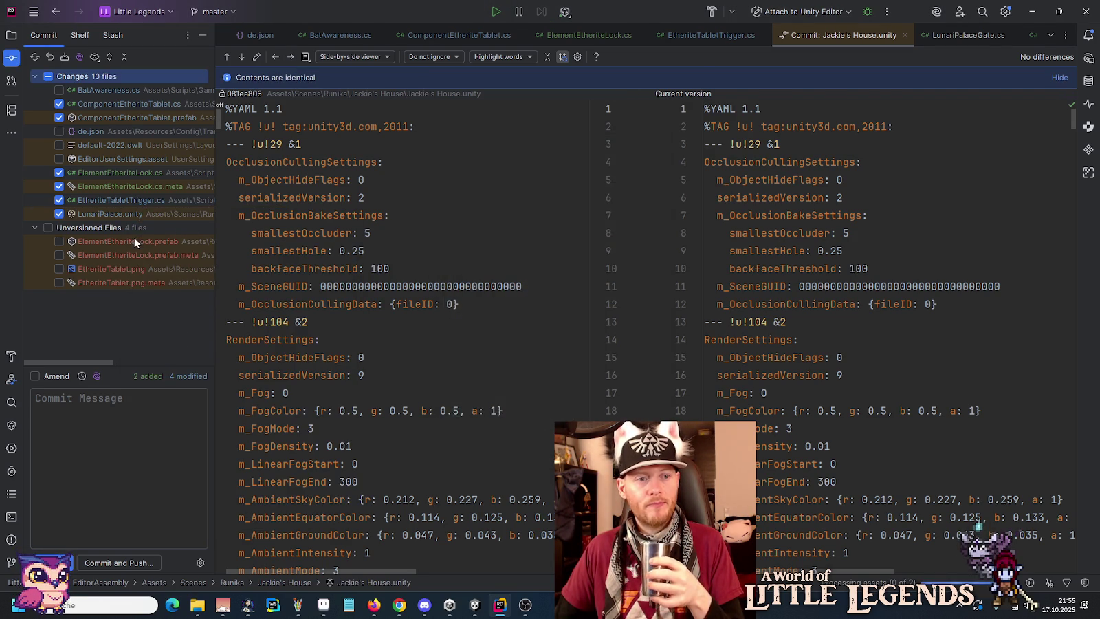
{"action": "left_click", "coordinate": [111, 213]}
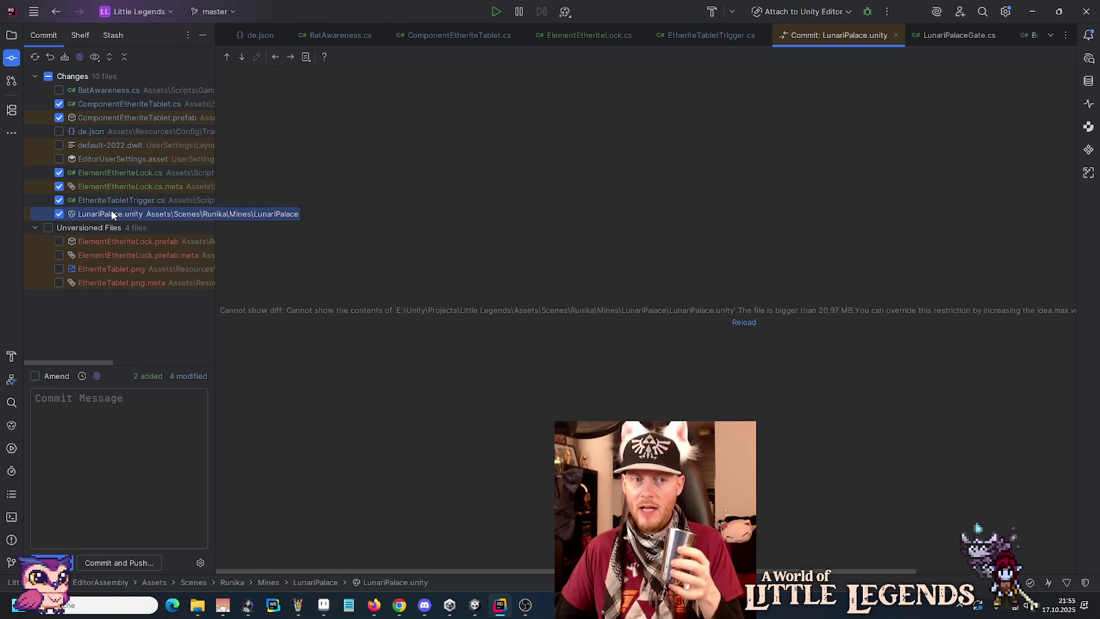
- Include ElementEtheriteLock.prefab and its .meta, and enter message 'Adds etherite locks with animations (WIP).'
{"action": "left_click", "coordinate": [59, 240]}
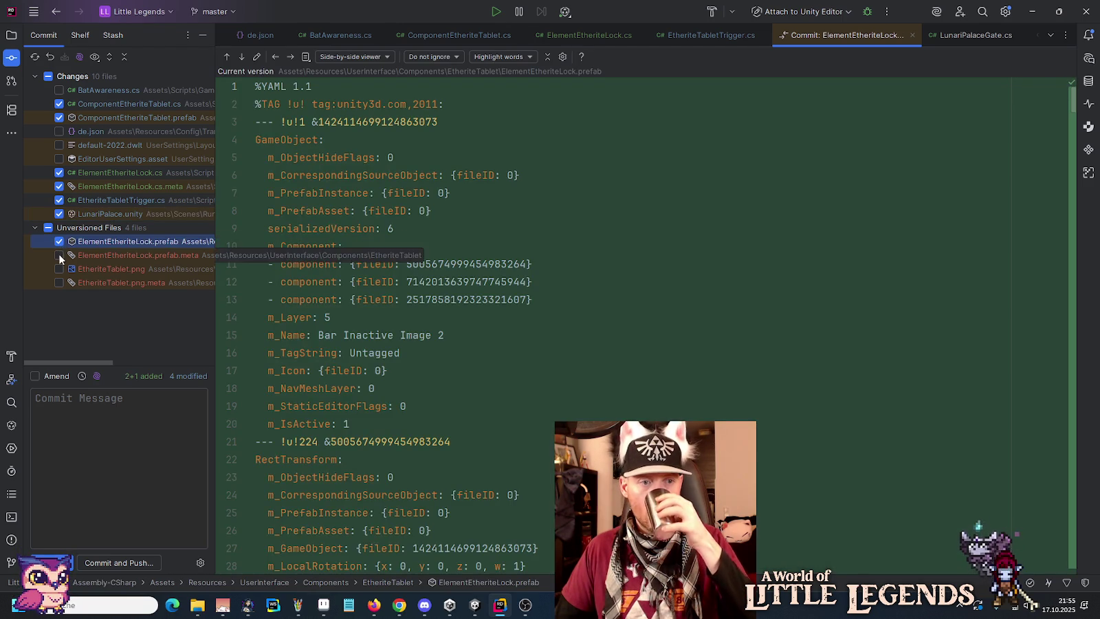
{"action": "left_click", "coordinate": [59, 255]}
{"action": "left_click", "coordinate": [59, 269]}
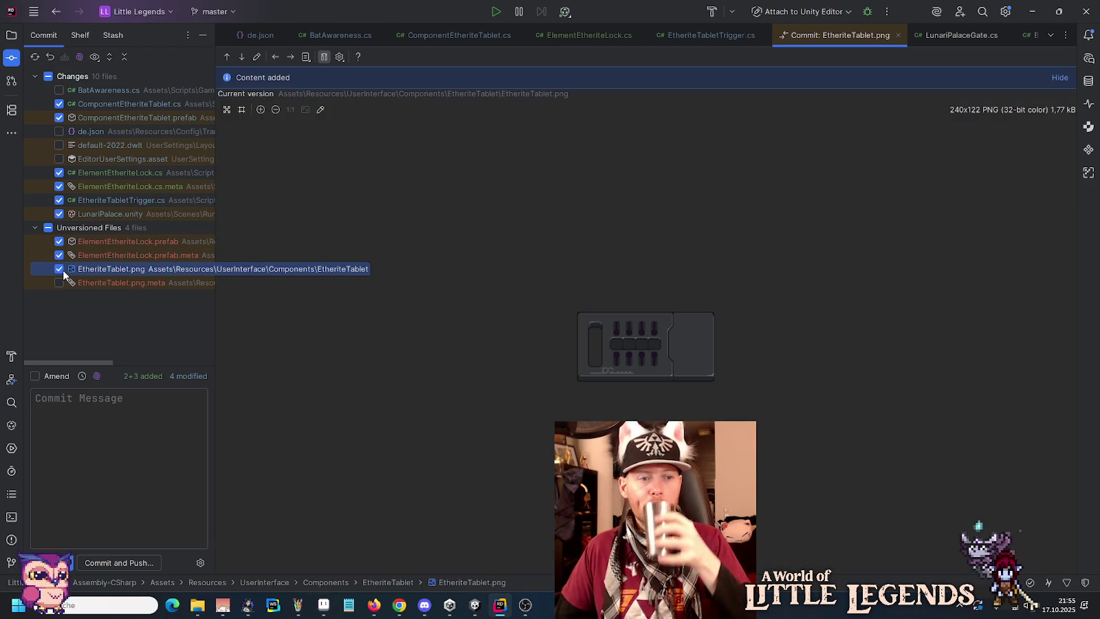
{"action": "left_click", "coordinate": [135, 419]}
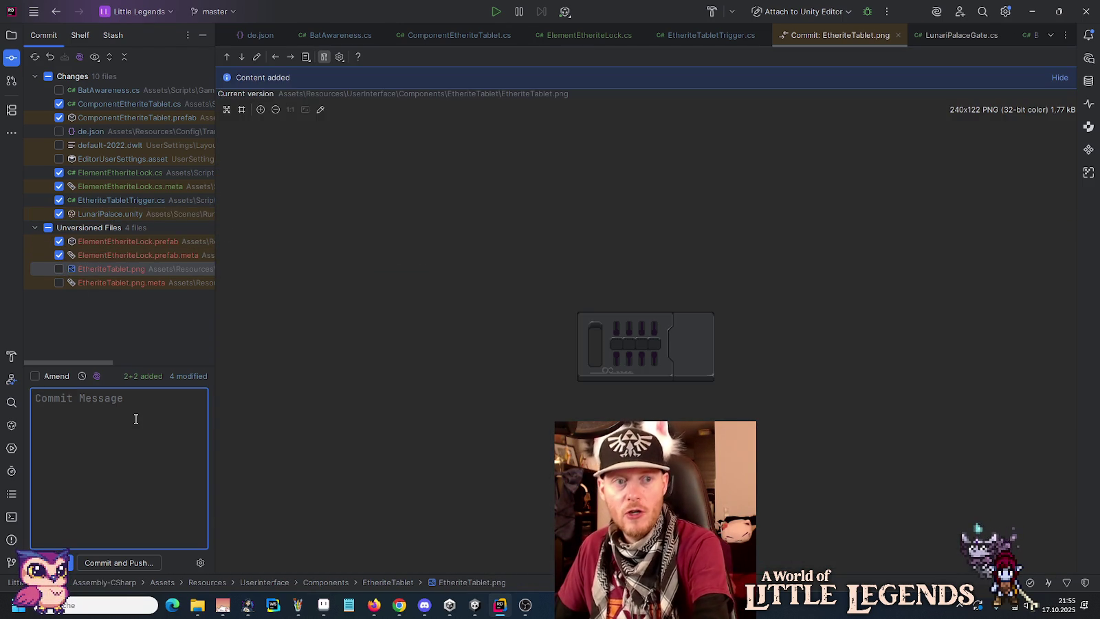
{"action": "type", "text": "Adds "}
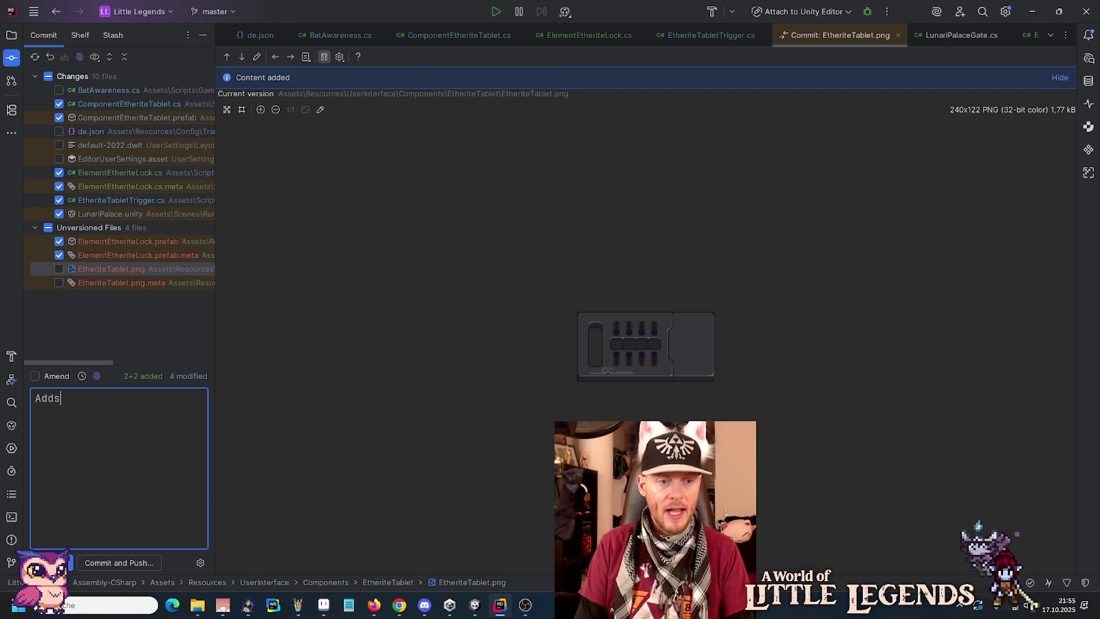
{"action": "type", "text": "etherite"}
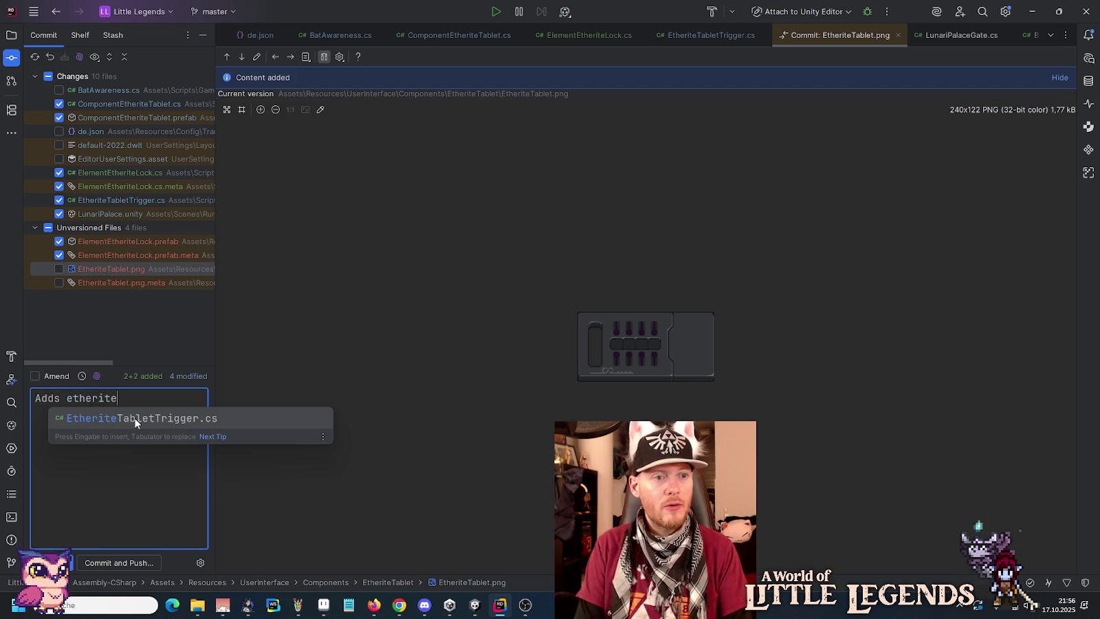
{"action": "type", "text": " lo"}
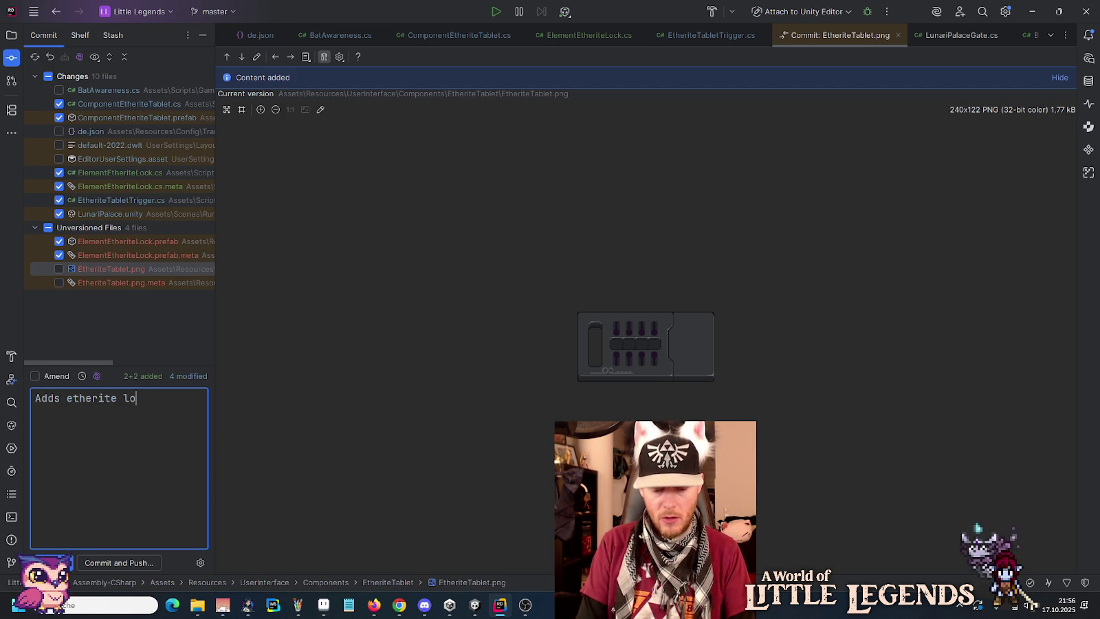
{"action": "type", "text": "cks"}
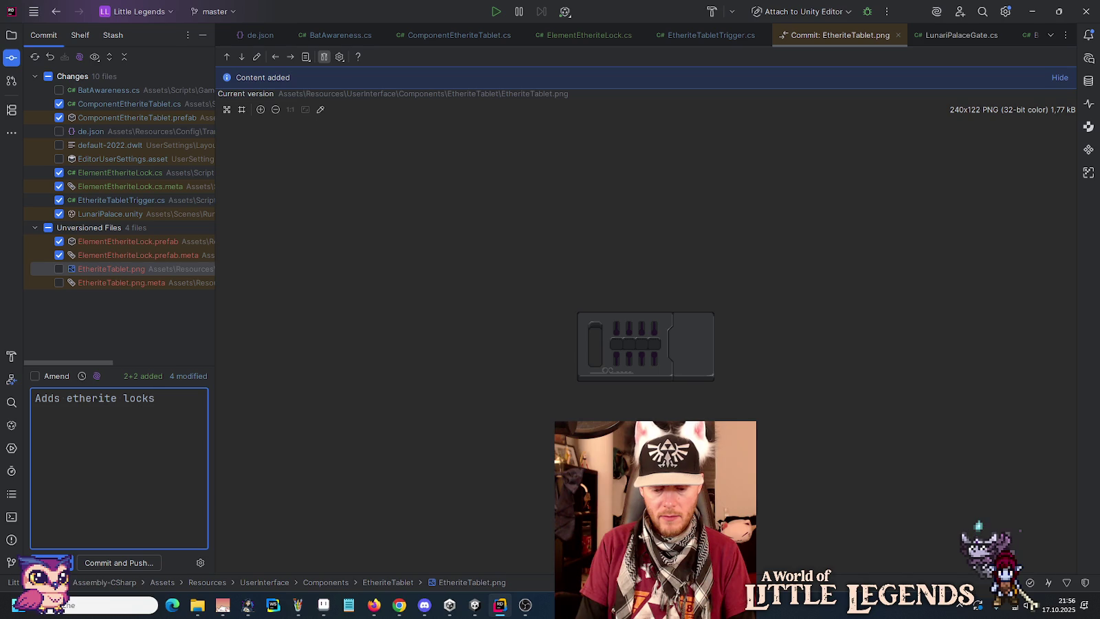
{"action": "type", "text": " with animati"}
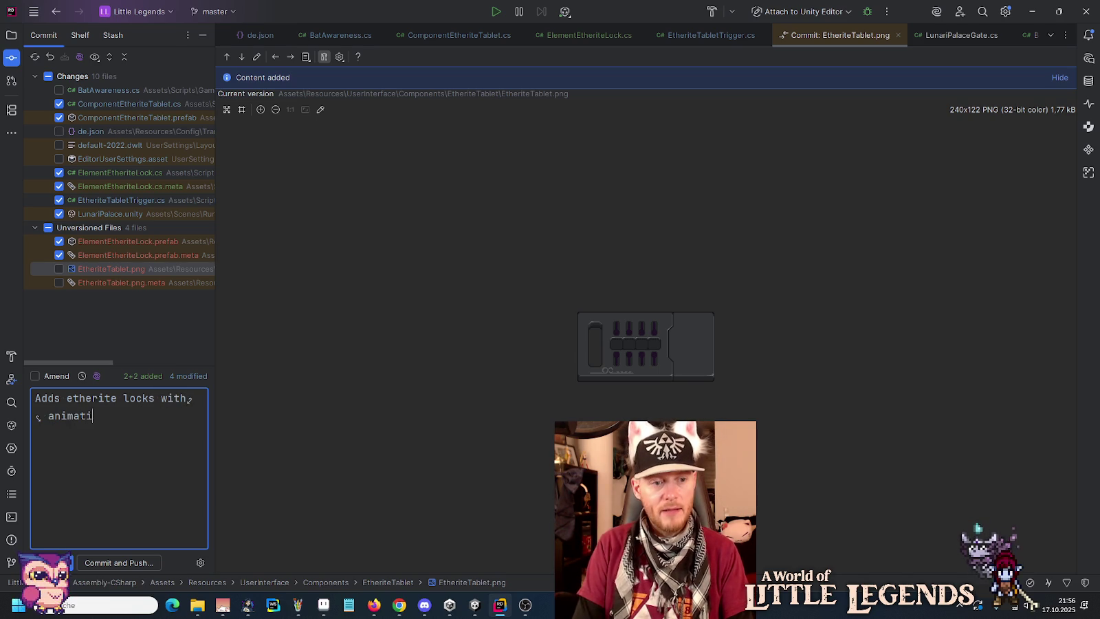
{"action": "type", "text": "ons (WIP)."}
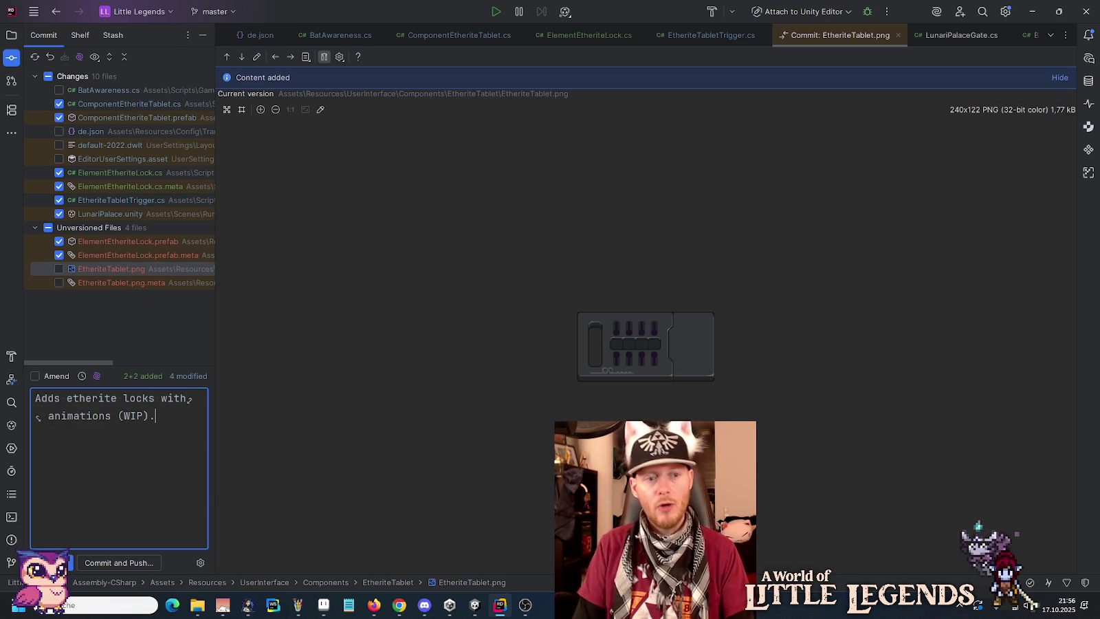
- Commit the staged files despite the TODO check and push to origin/master
{"action": "left_click", "coordinate": [134, 561]}
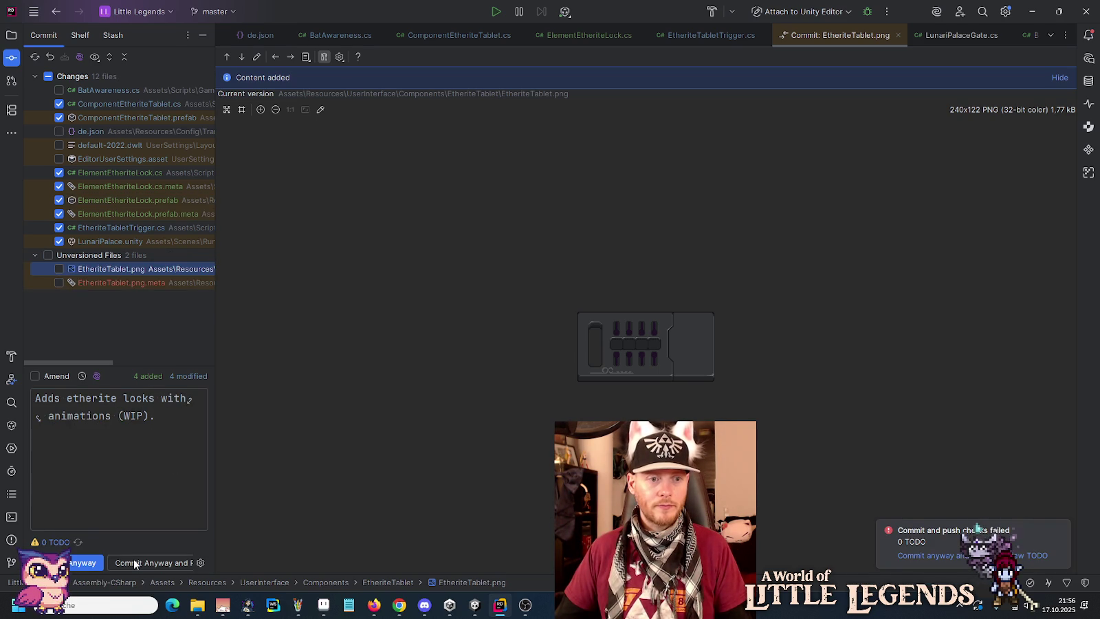
{"action": "left_click", "coordinate": [134, 562]}
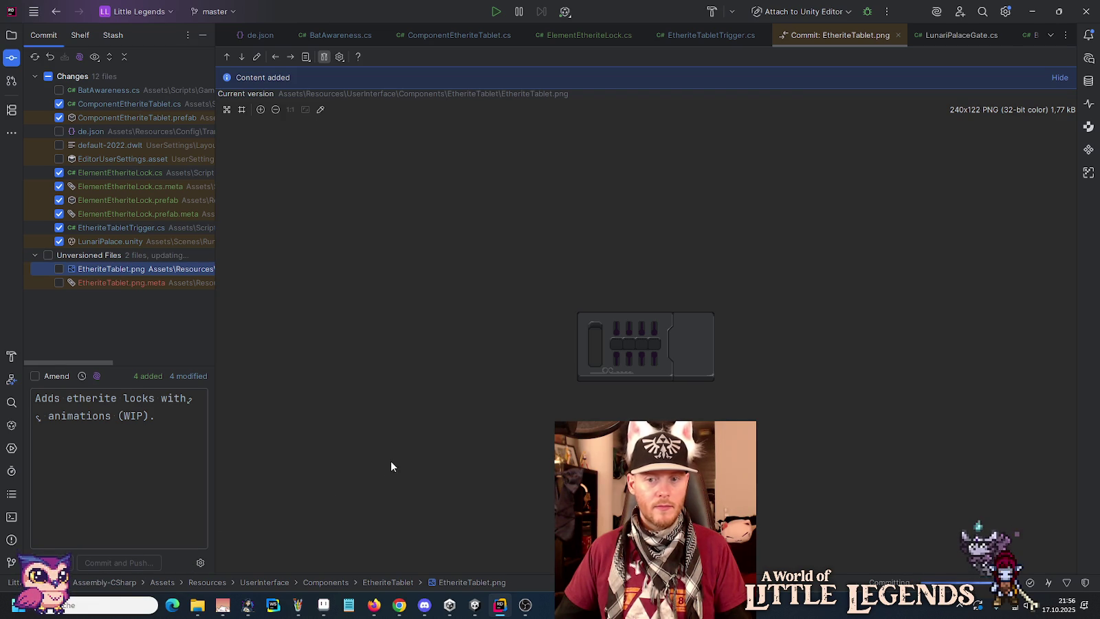
{"action": "left_click", "coordinate": [695, 434]}
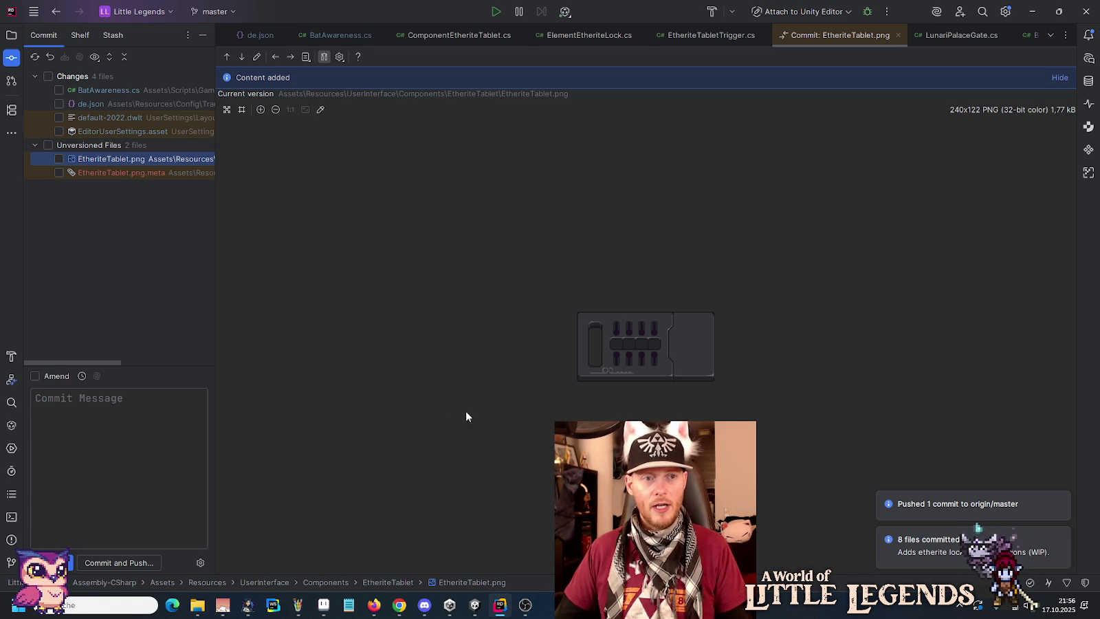
- Bring up EtherAlphabet.png in Aseprite
{"action": "left_click", "coordinate": [424, 613]}
{"action": "left_click", "coordinate": [424, 612]}
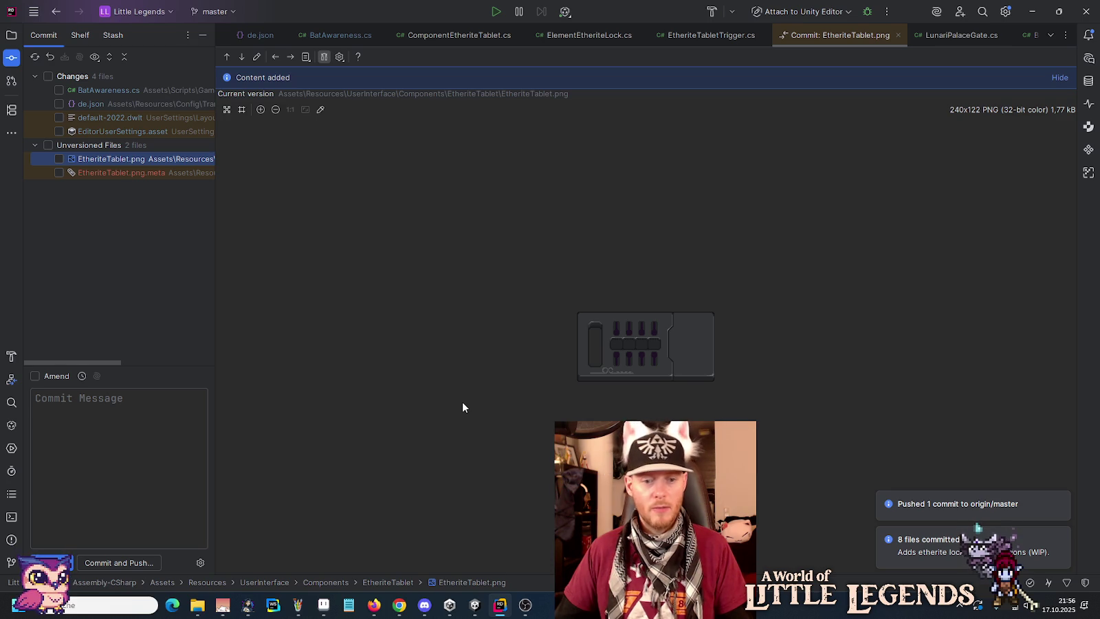
{"action": "left_click", "coordinate": [323, 605]}
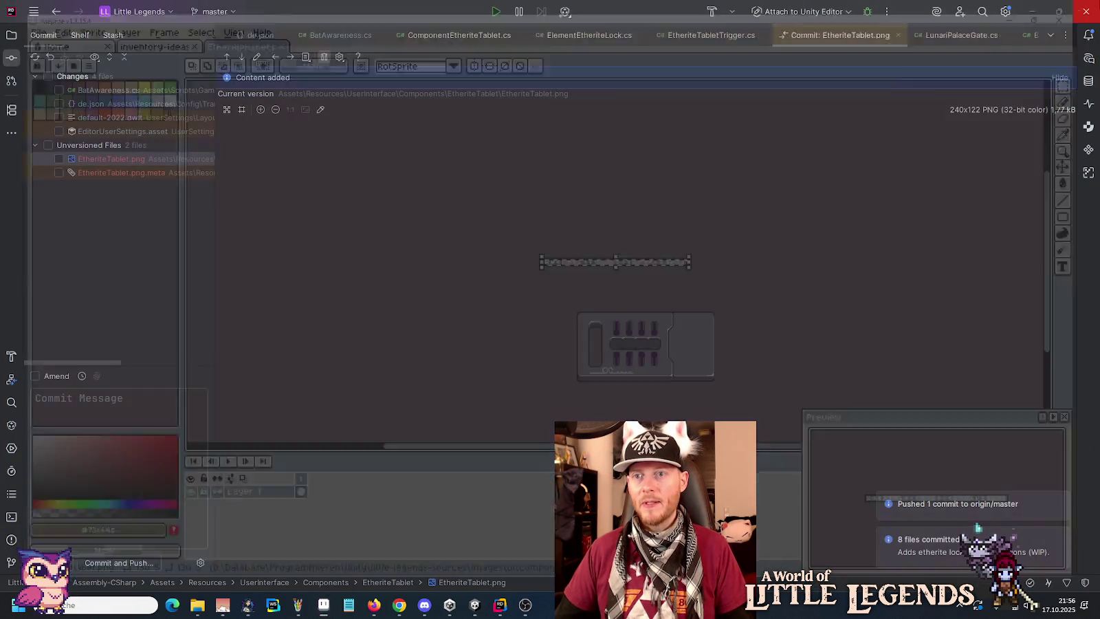
- Close the untitled graph sketch in Paint, answering Nein to saving changes
{"action": "left_click", "coordinate": [442, 610]}
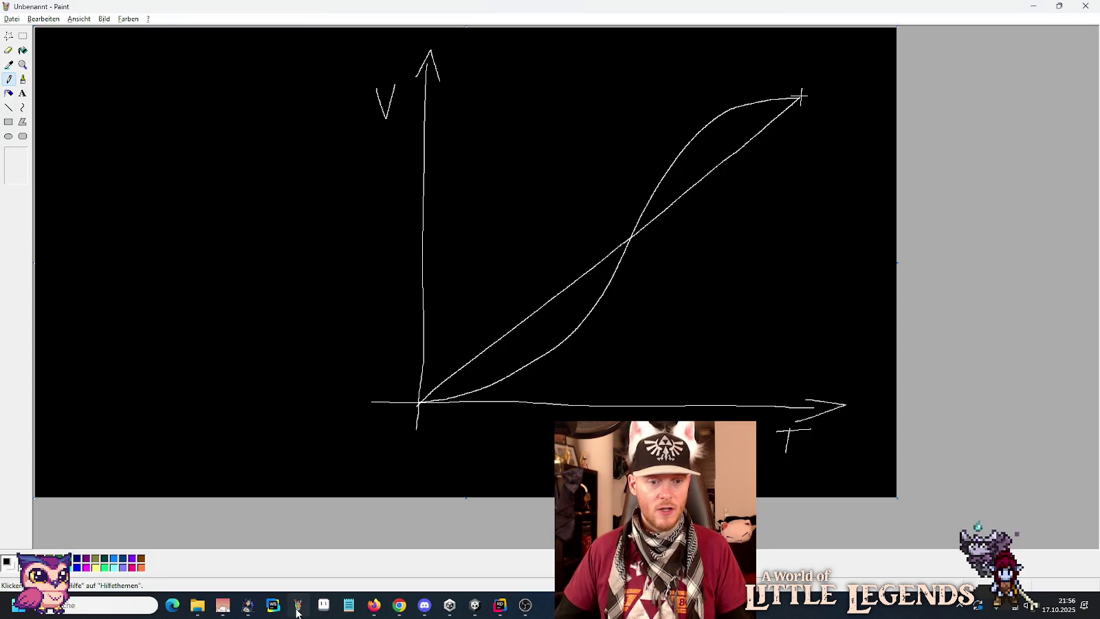
{"action": "left_click", "coordinate": [297, 605]}
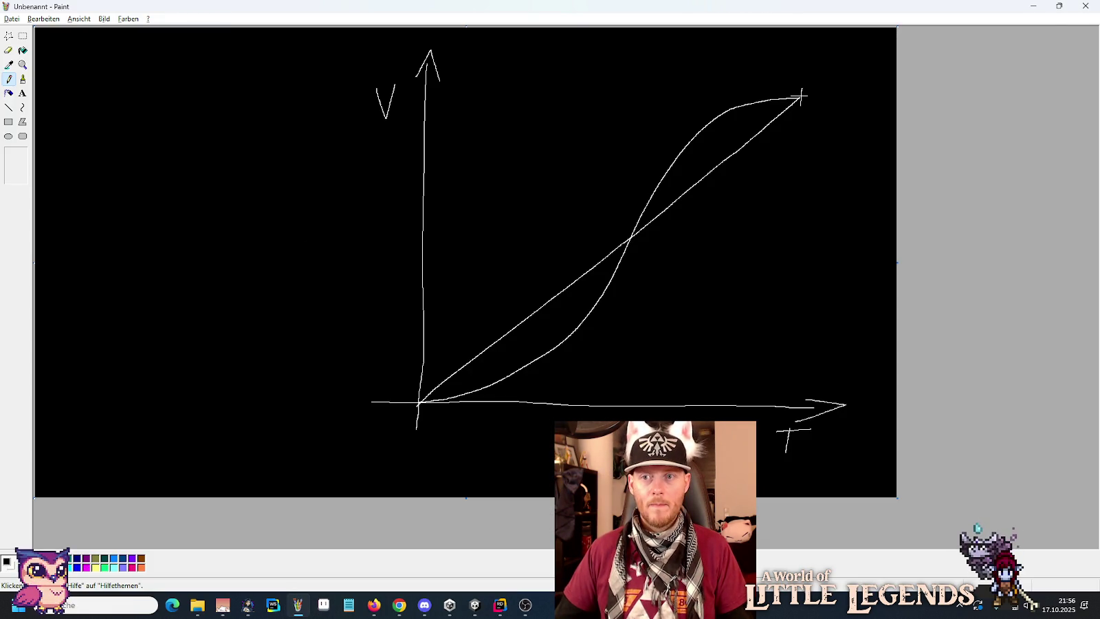
{"action": "left_click", "coordinate": [1086, 5]}
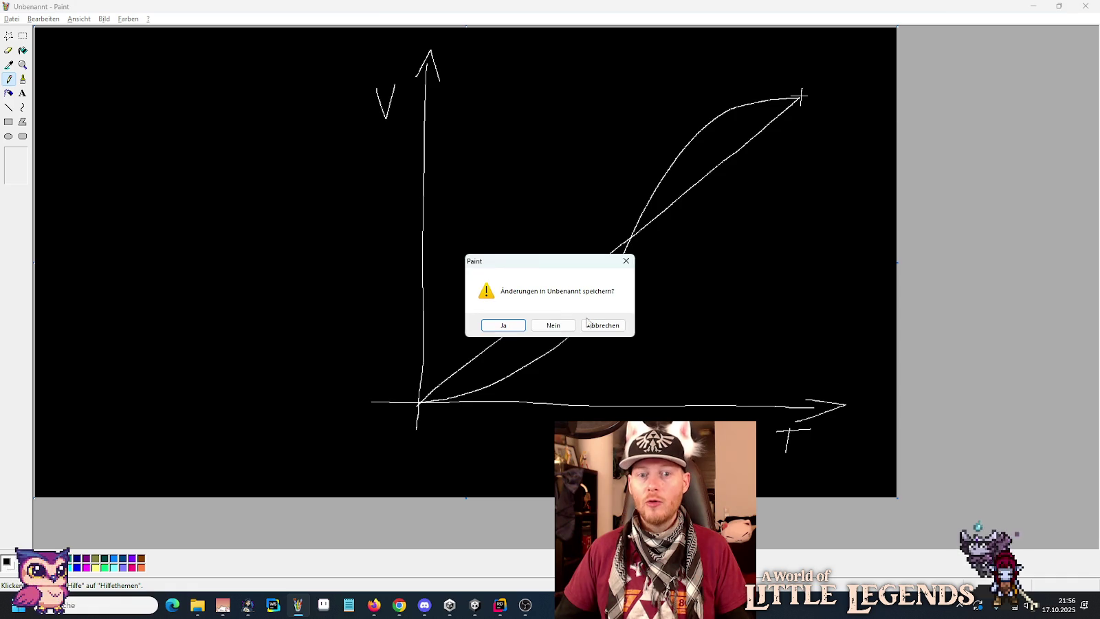
{"action": "left_click", "coordinate": [554, 326]}
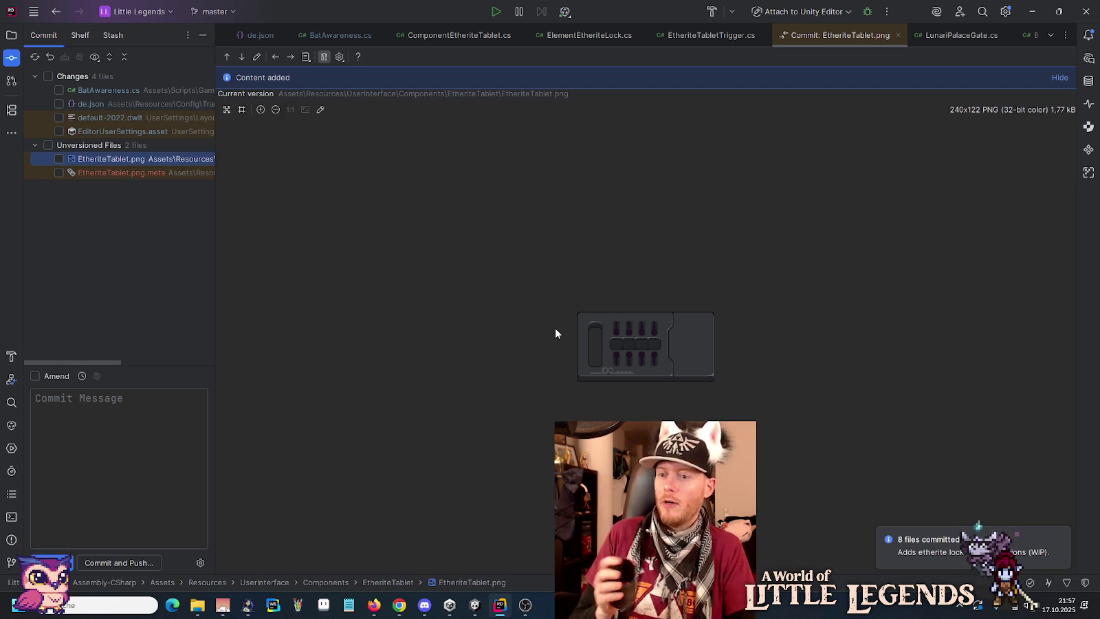
- Bring the Discord window up over Rider
{"action": "left_click", "coordinate": [425, 600]}
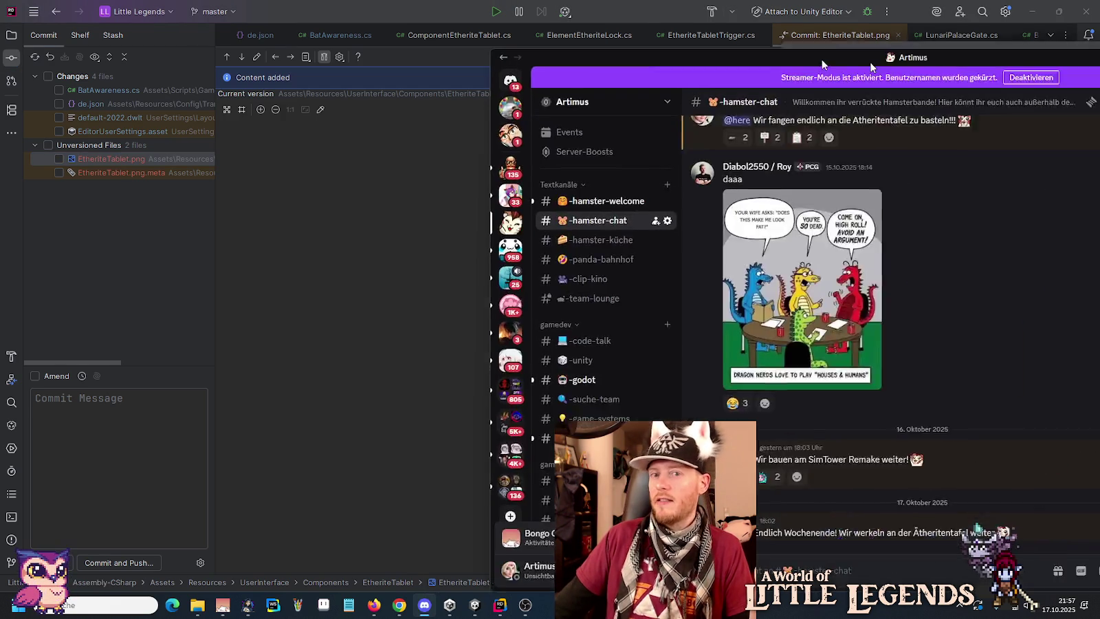
- Maximize Discord and open the #showcase channel
{"action": "mouse_move", "coordinate": [823, 60]}
{"action": "left_mouse_down"}
{"action": "mouse_move", "coordinate": [501, 36]}
{"action": "mouse_move", "coordinate": [544, 43]}
{"action": "mouse_move", "coordinate": [615, 29]}
{"action": "left_mouse_up"}
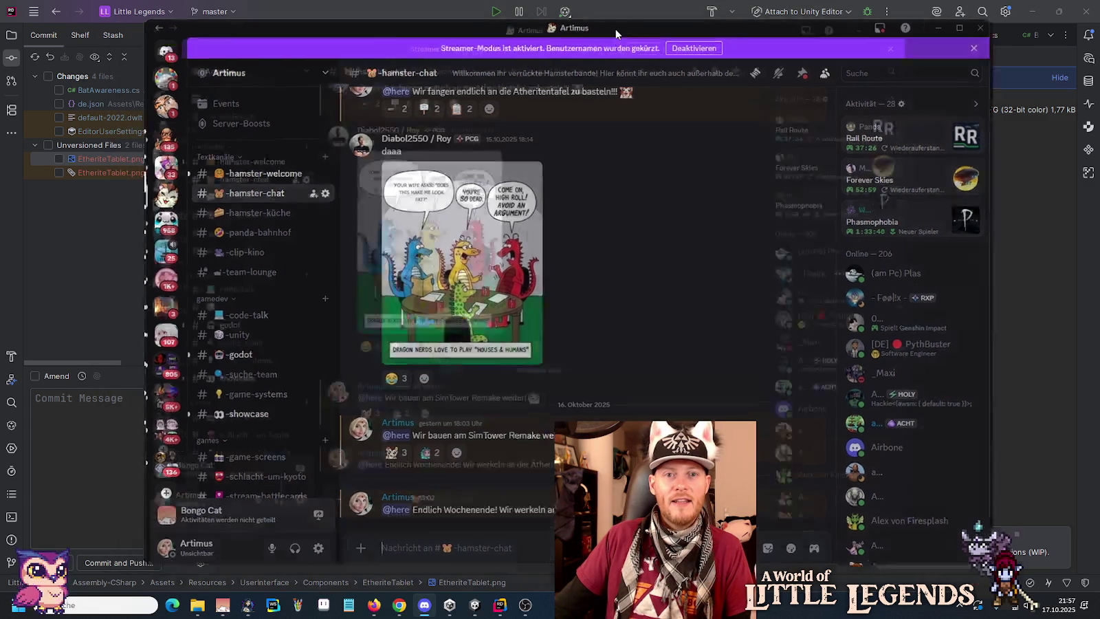
{"action": "left_click", "coordinate": [103, 390]}
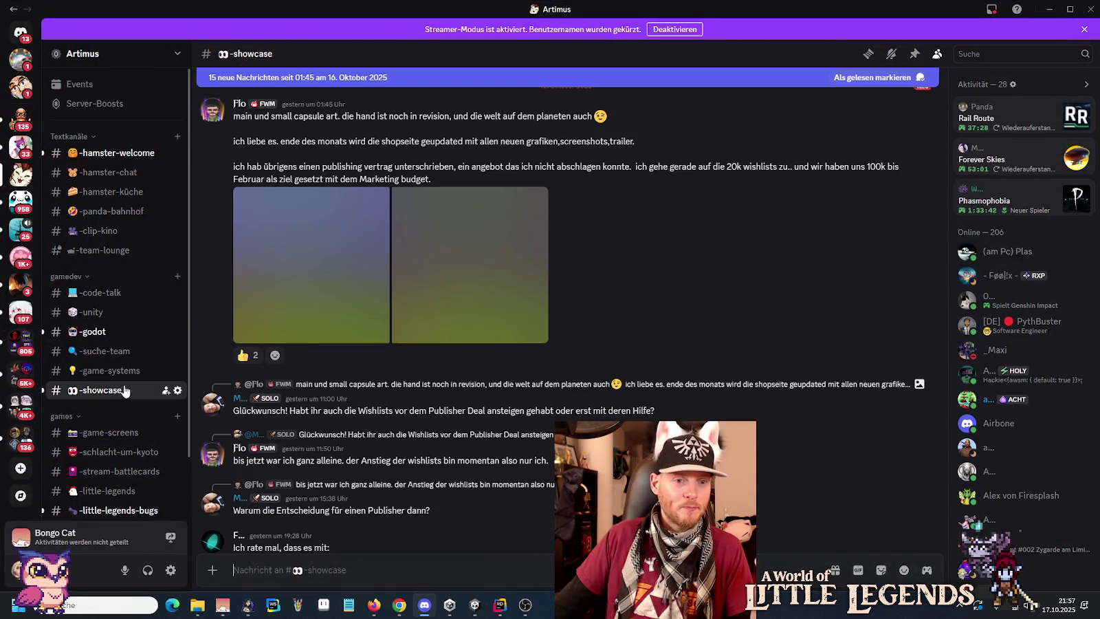
{"action": "scroll", "coordinate": [636, 394], "scroll_direction": "down", "scroll_amount": 15}
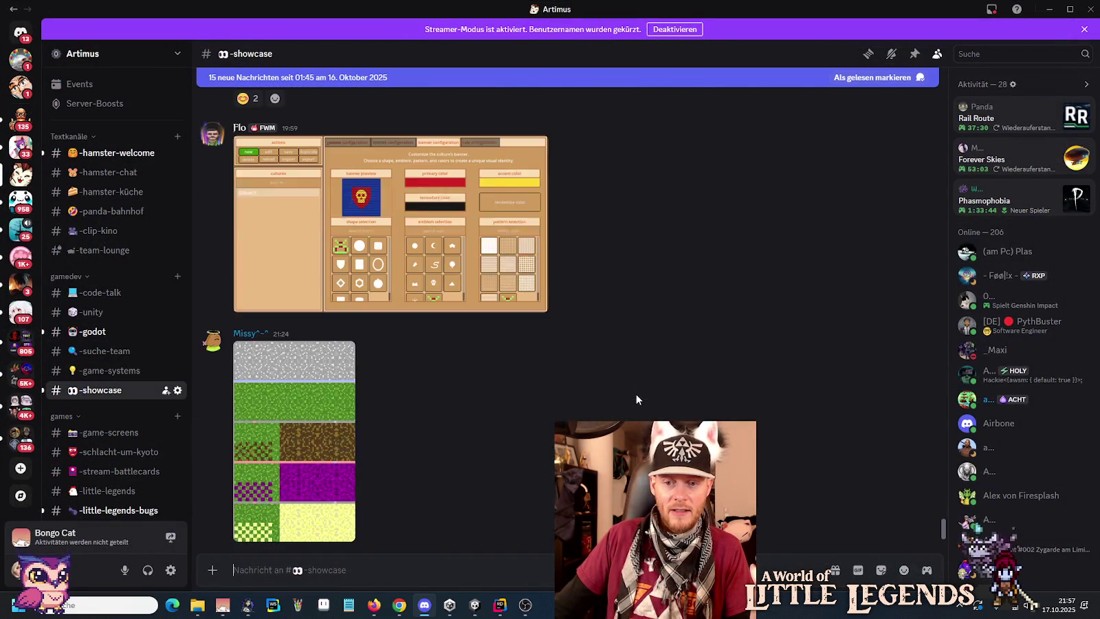
- View the banner editor screenshot full-size, react to it, then open the terrain tile sheet
{"action": "left_click", "coordinate": [487, 294]}
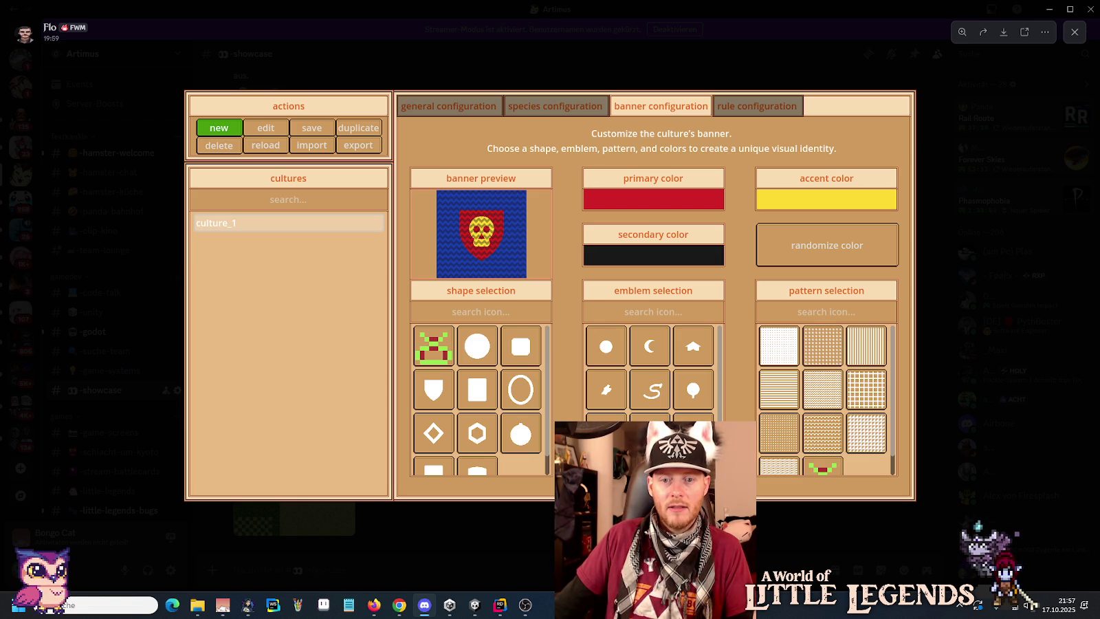
{"action": "key", "text": "Escape"}
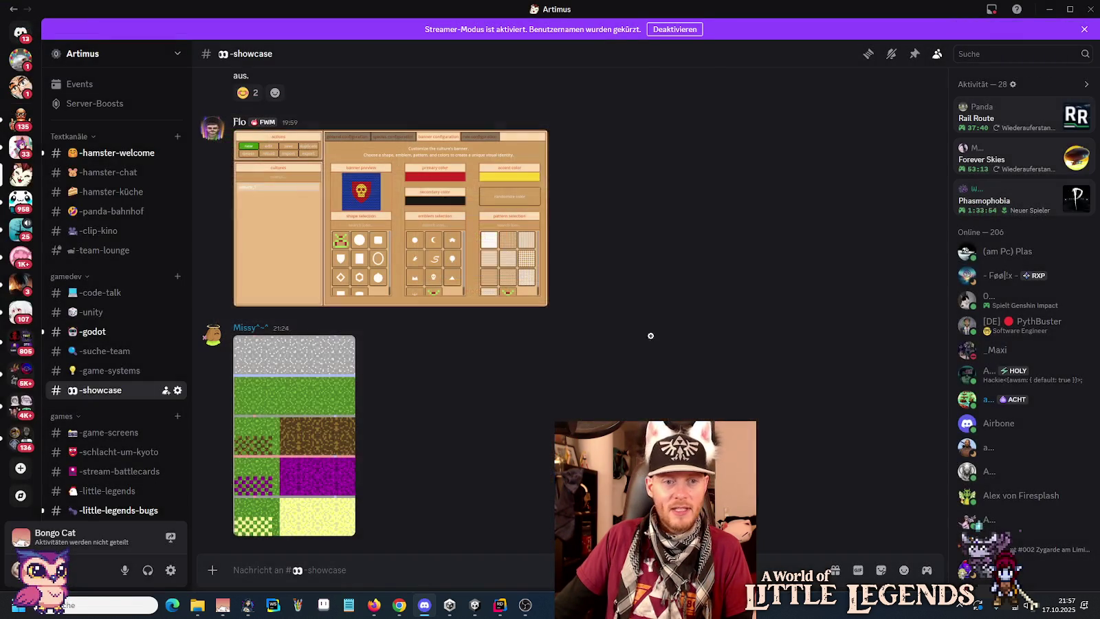
{"action": "left_click", "coordinate": [820, 115]}
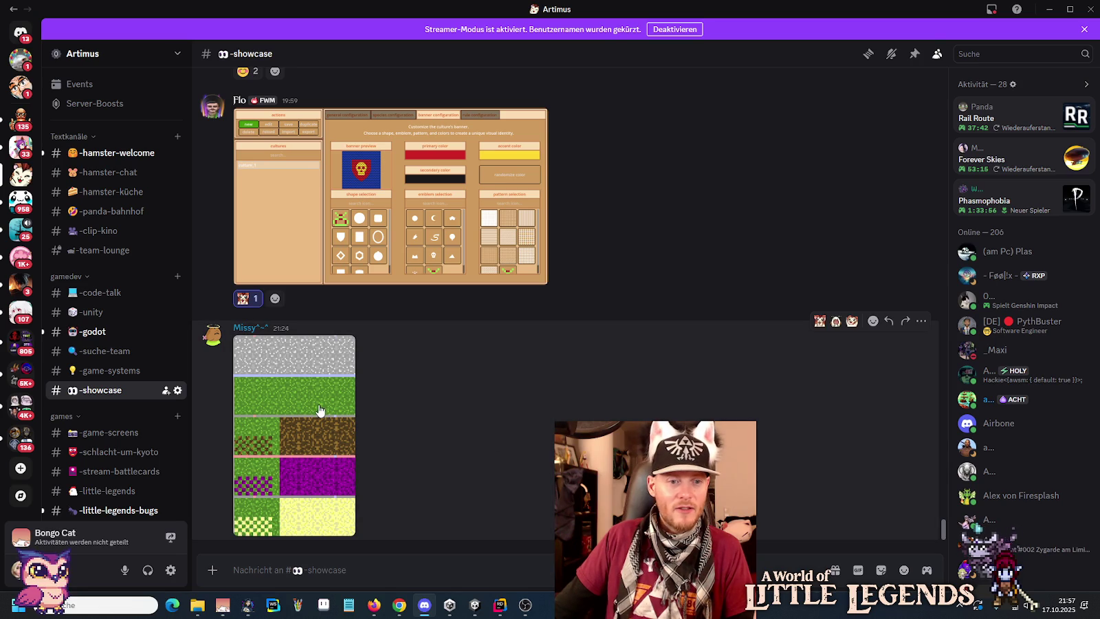
{"action": "left_click", "coordinate": [311, 393]}
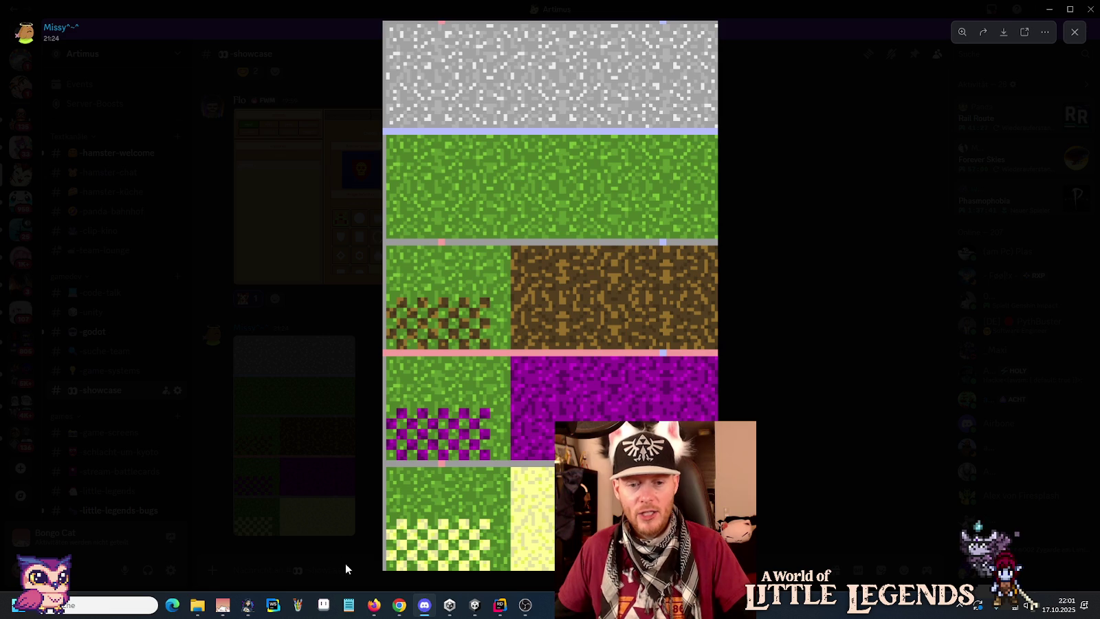
- Bring Chrome to the front
{"action": "left_click", "coordinate": [399, 605]}
- Search Google for 'minecraft dirt', browse the results and images, then return to Discord
{"action": "left_click", "coordinate": [983, 12]}
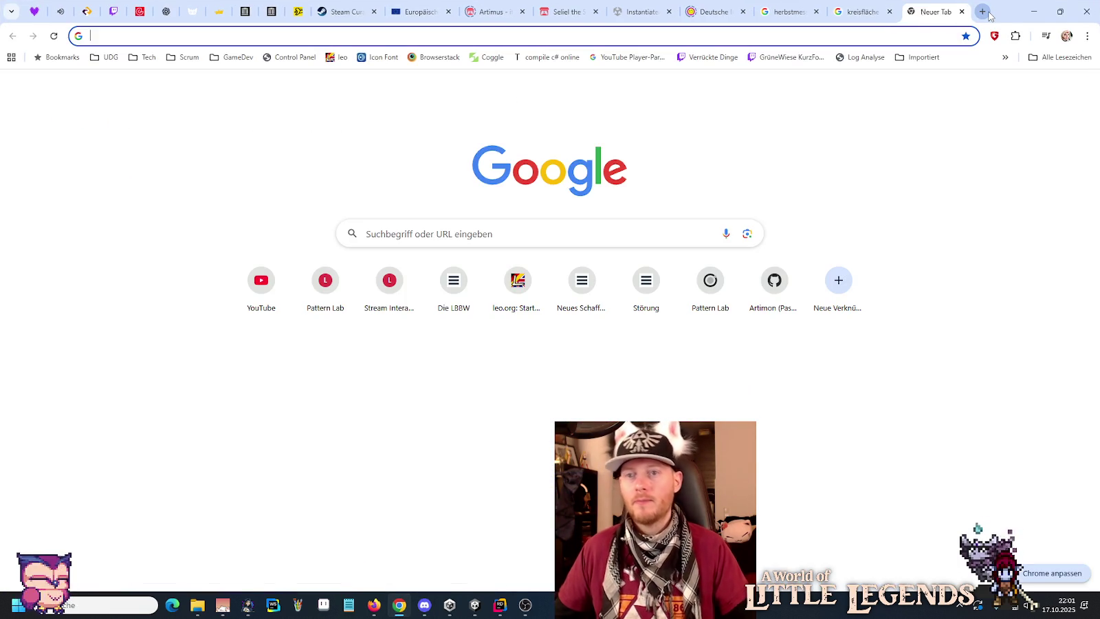
{"action": "type", "text": "miecraft "}
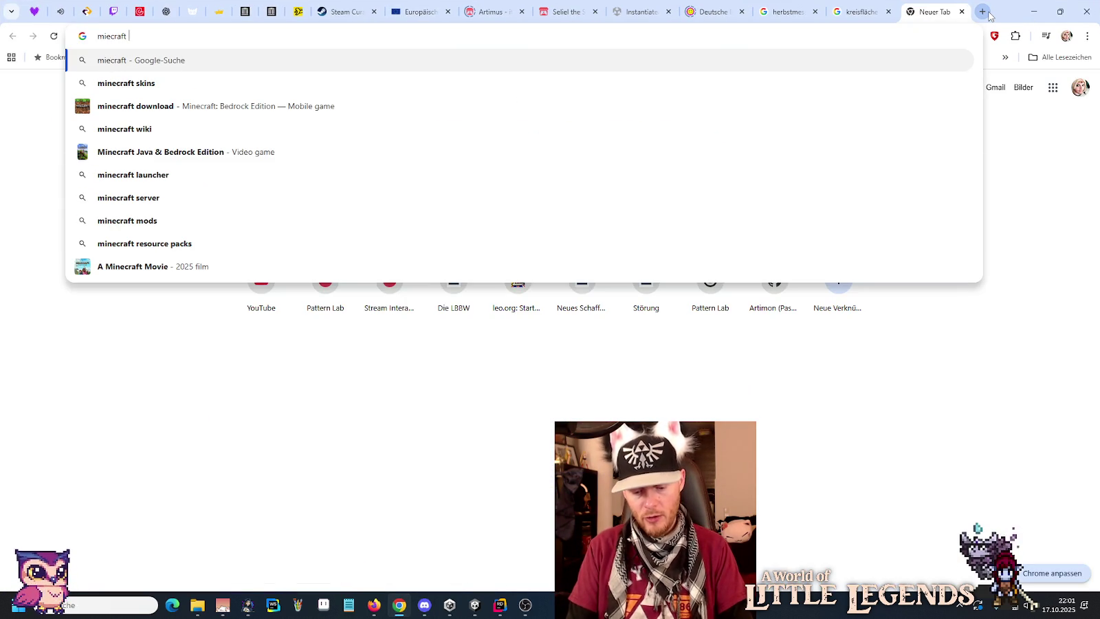
{"action": "type", "text": "dirt"}
{"action": "key", "text": "Return"}
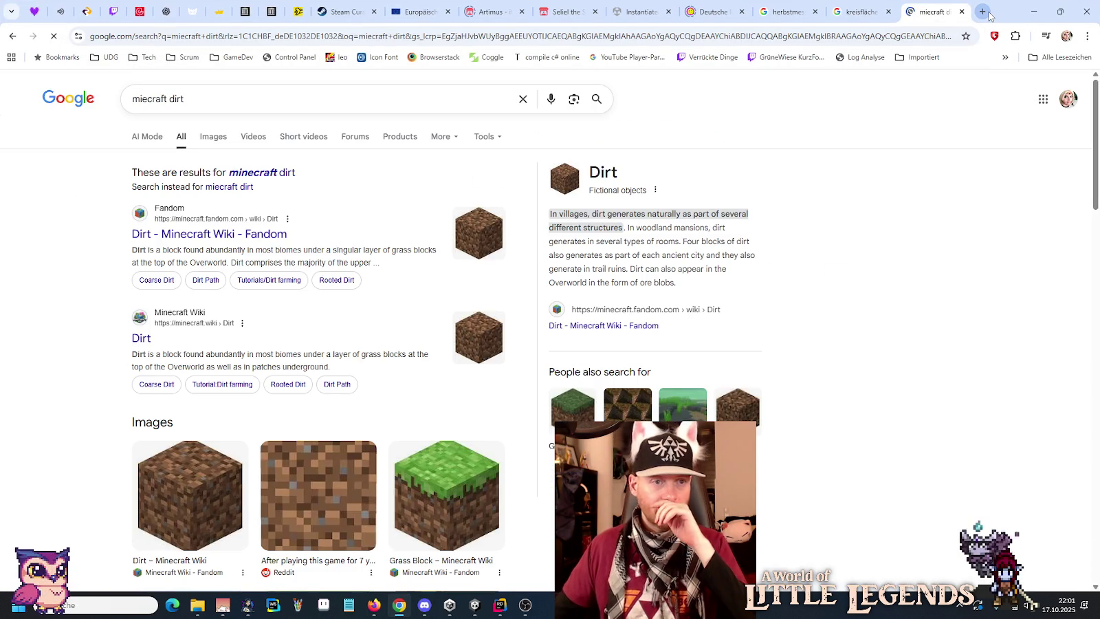
{"action": "left_click", "coordinate": [292, 172]}
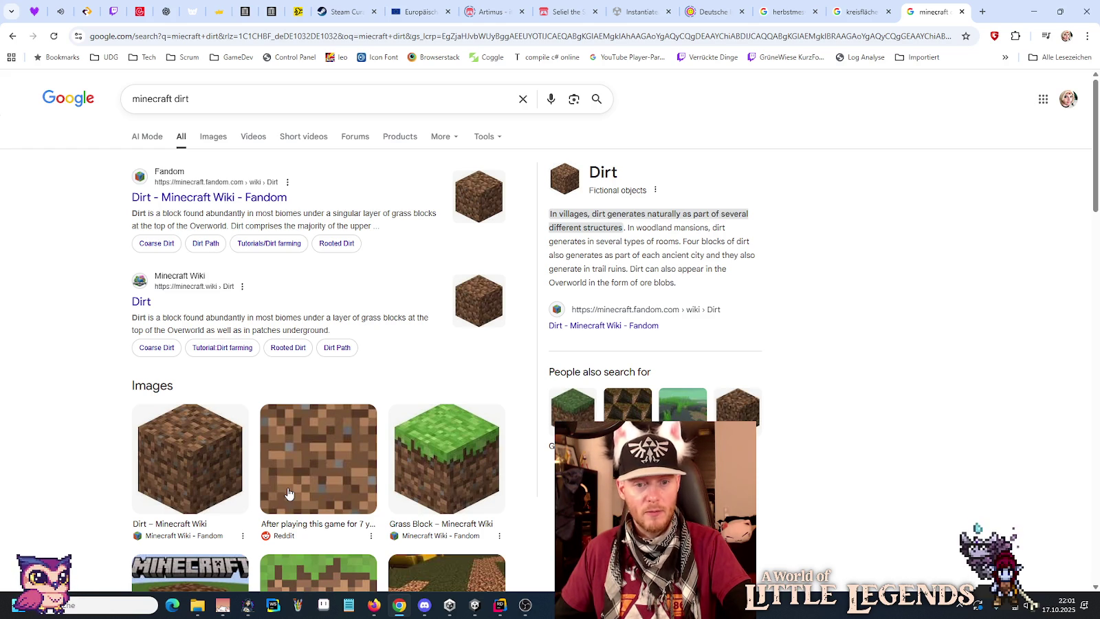
{"action": "scroll", "coordinate": [455, 439], "scroll_direction": "down", "scroll_amount": 3}
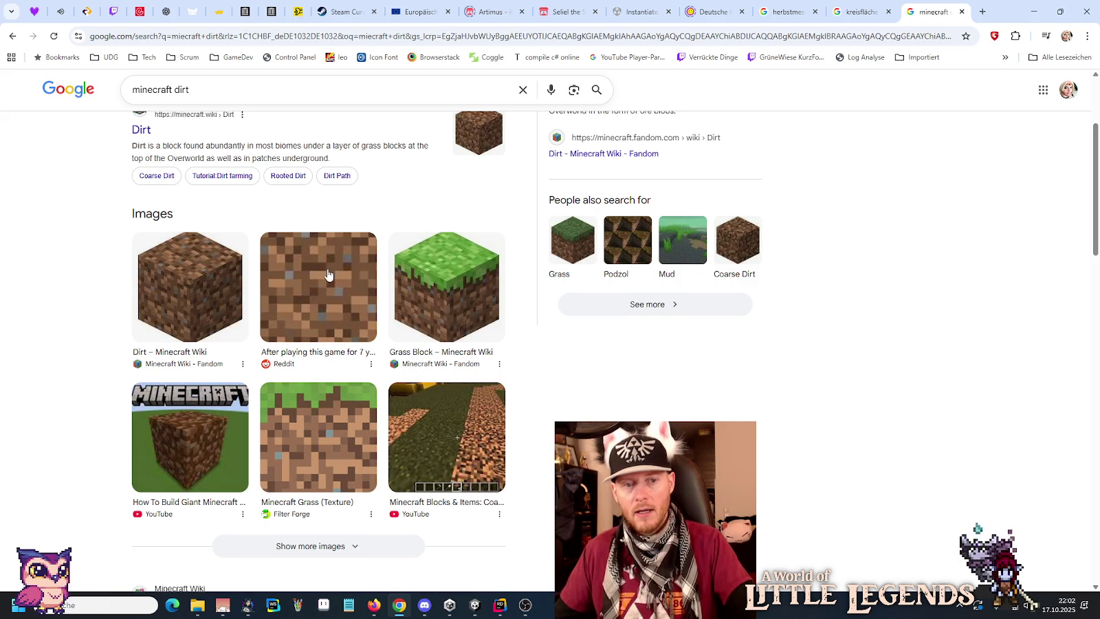
{"action": "scroll", "coordinate": [321, 311], "scroll_direction": "up", "scroll_amount": 2}
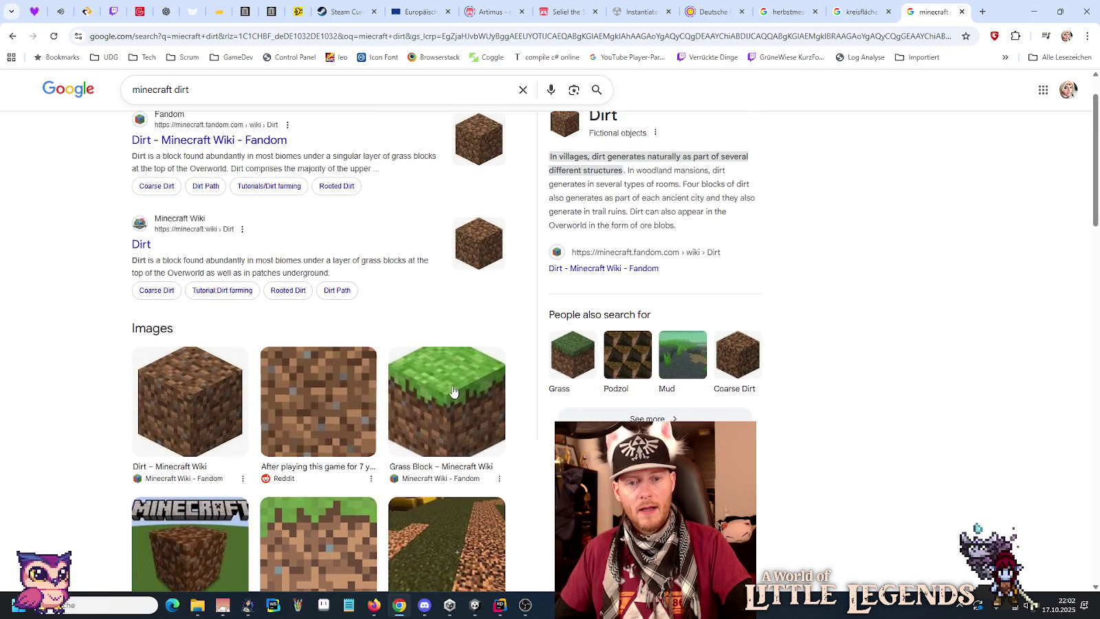
{"action": "scroll", "coordinate": [353, 411], "scroll_direction": "up", "scroll_amount": 1}
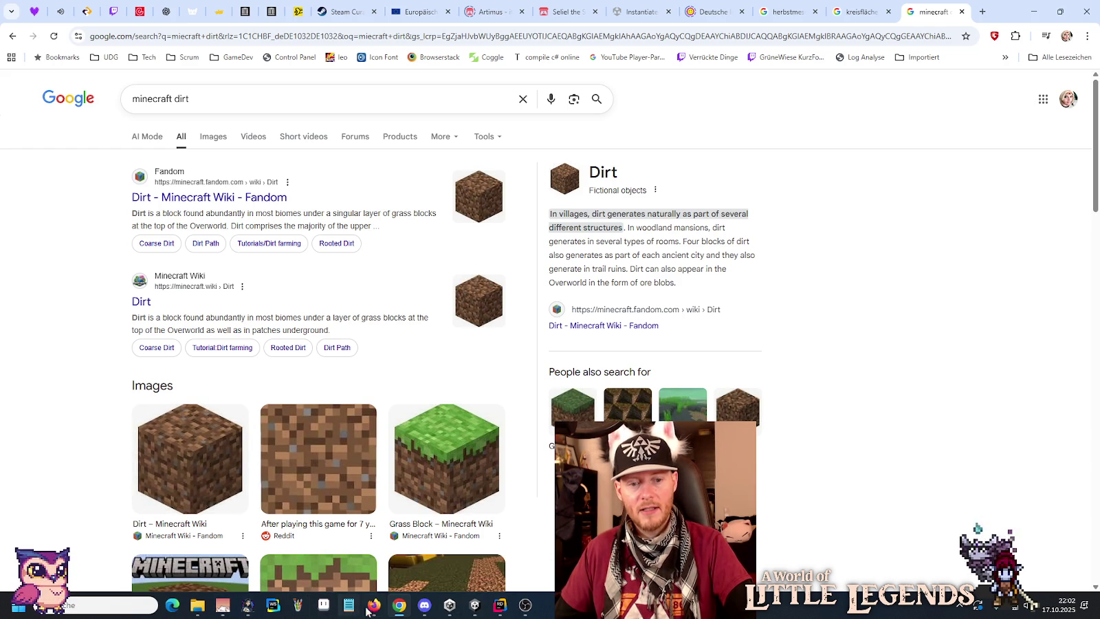
{"action": "left_click", "coordinate": [425, 605]}
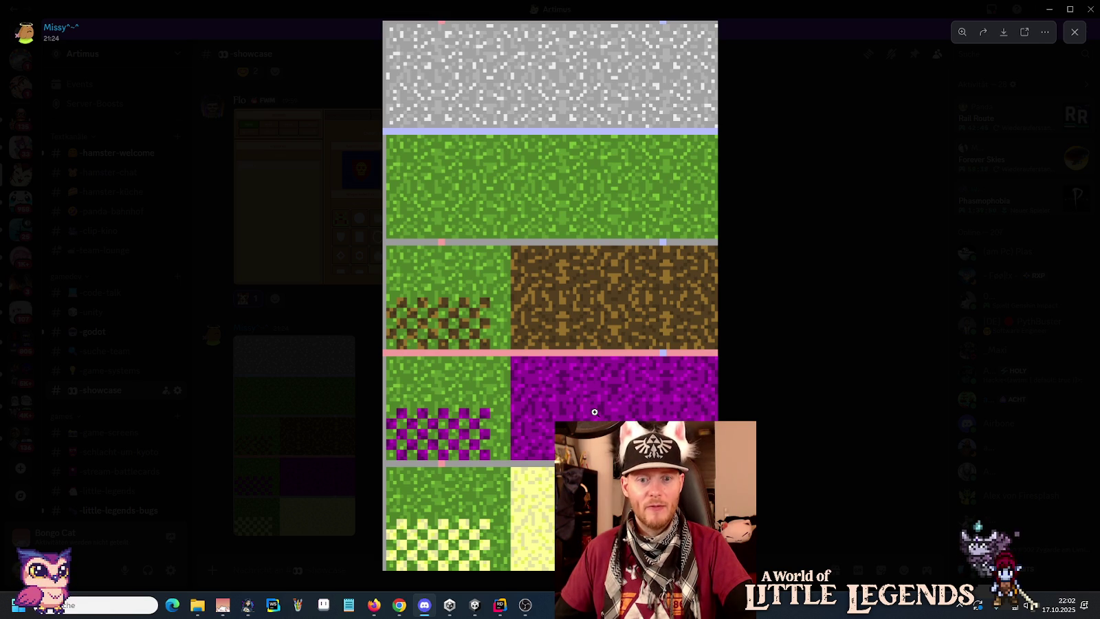
- Close the enlarged tile texture preview and scroll up #showcase to the earlier sprite-animation post
{"action": "left_click", "coordinate": [773, 411]}
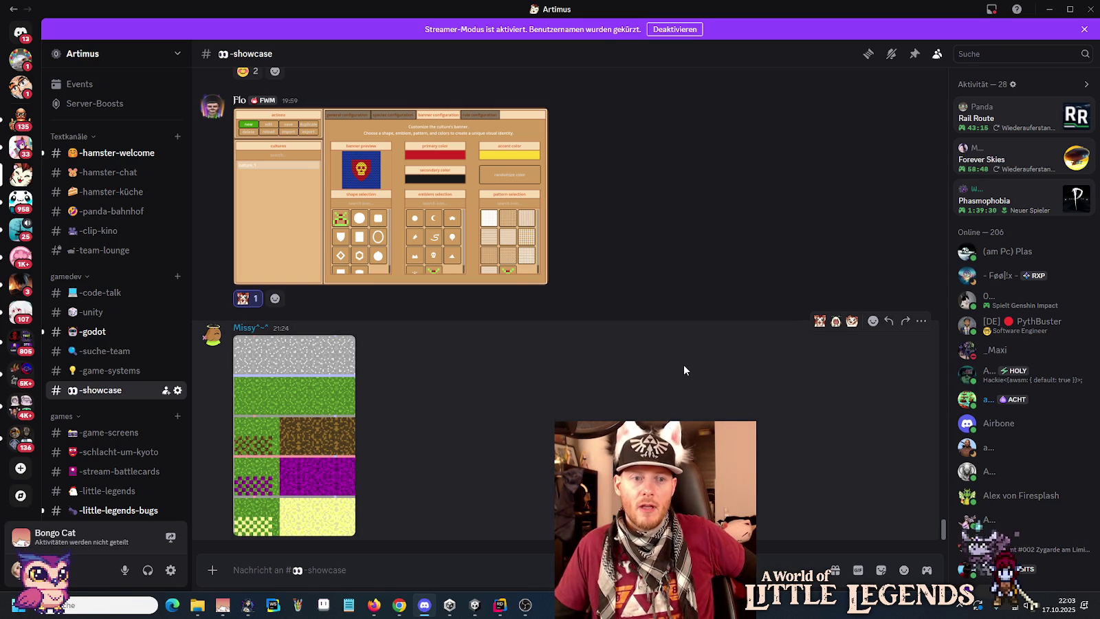
{"action": "scroll", "coordinate": [683, 370], "scroll_direction": "up", "scroll_amount": 5}
{"action": "scroll", "coordinate": [683, 370], "scroll_direction": "down", "scroll_amount": 5}
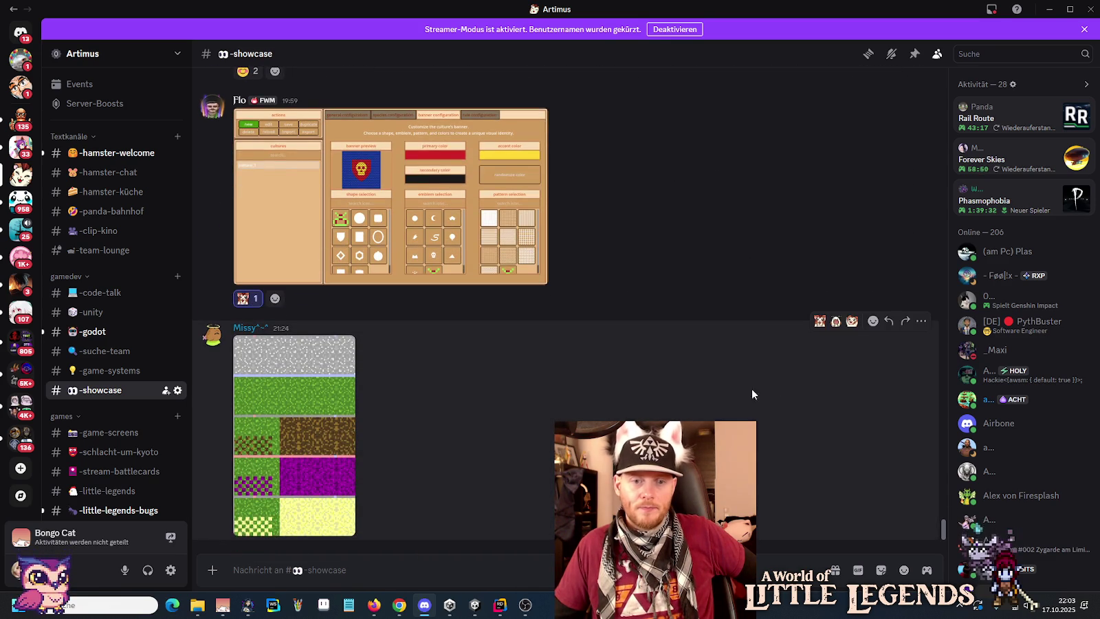
{"action": "scroll", "coordinate": [613, 333], "scroll_direction": "up", "scroll_amount": 5}
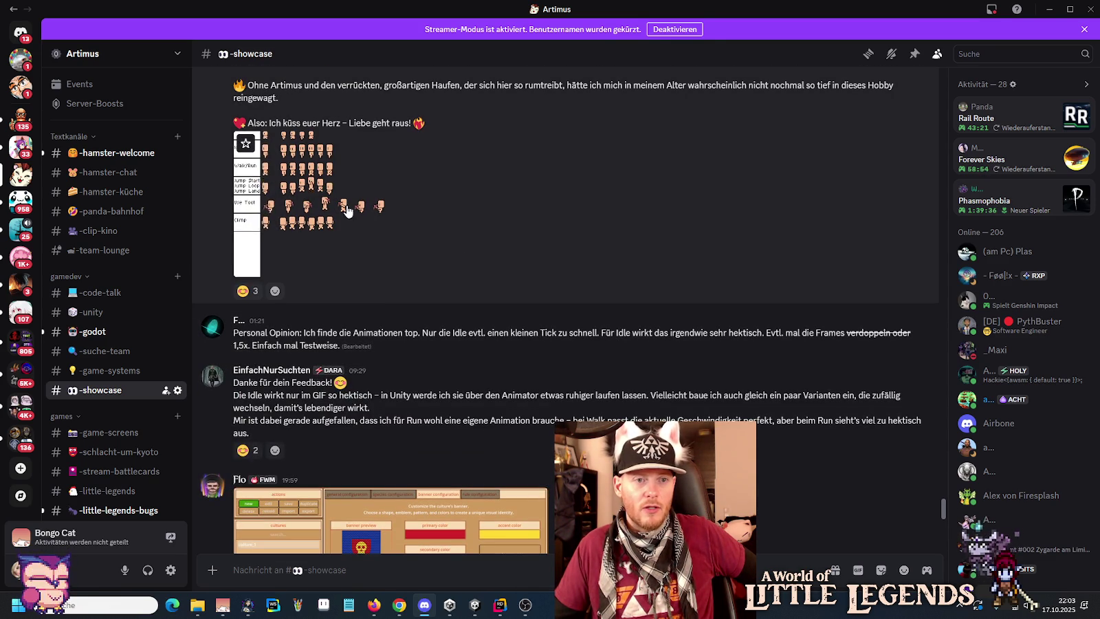
{"action": "scroll", "coordinate": [341, 235], "scroll_direction": "up", "scroll_amount": 3}
- View the character sprite sheet full-size, then scroll up and enlarge the Fantasy World Manager capsule art
{"action": "left_click", "coordinate": [313, 306]}
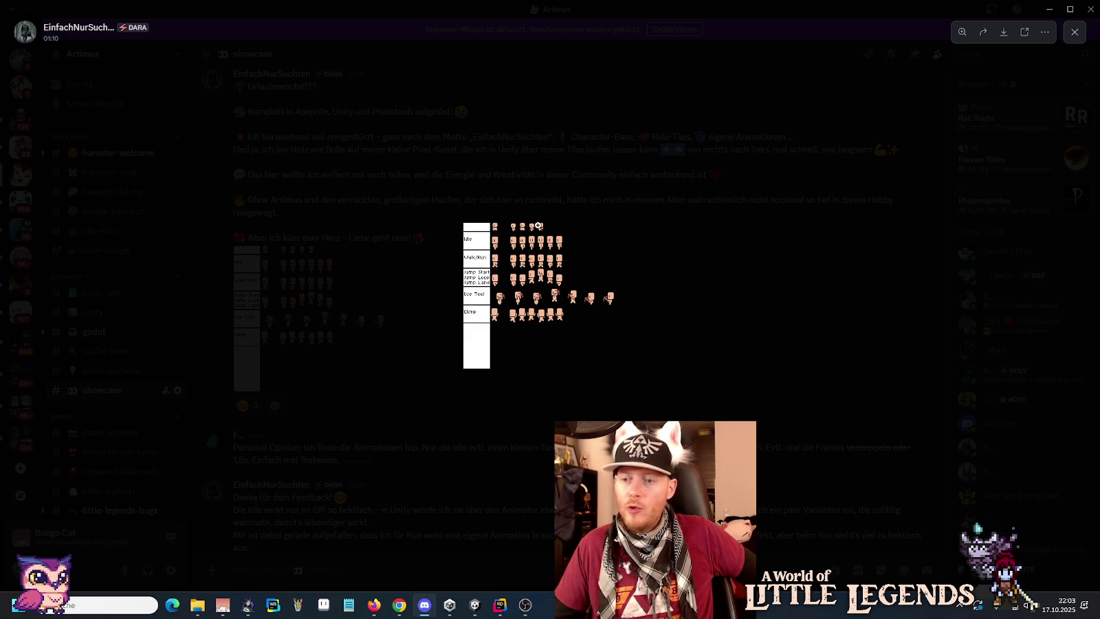
{"action": "left_click", "coordinate": [477, 431]}
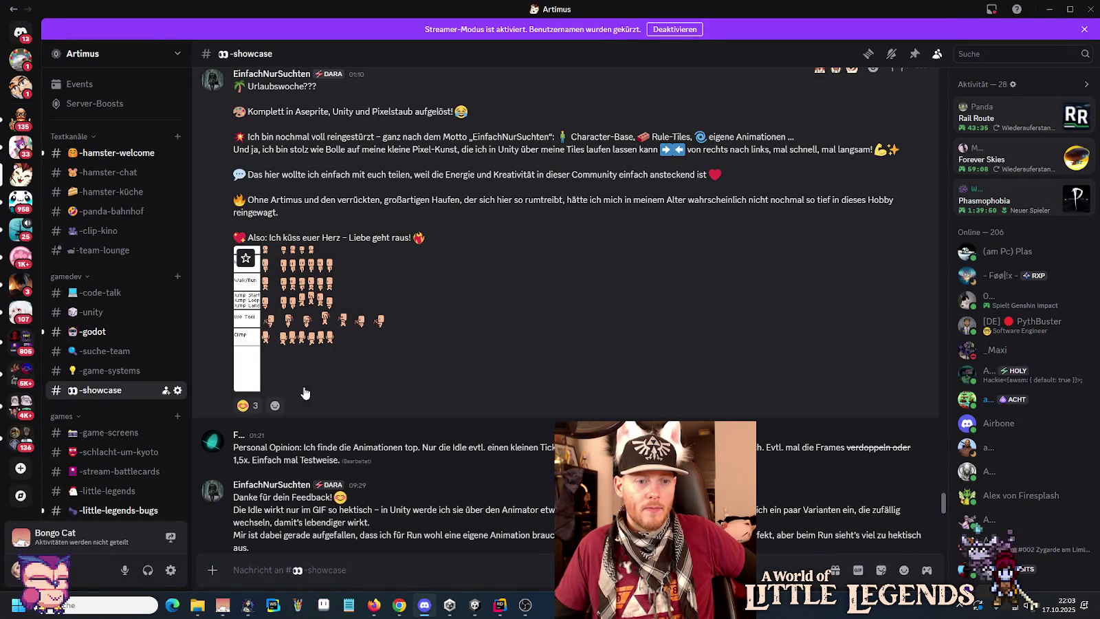
{"action": "scroll", "coordinate": [773, 241], "scroll_direction": "up", "scroll_amount": 2}
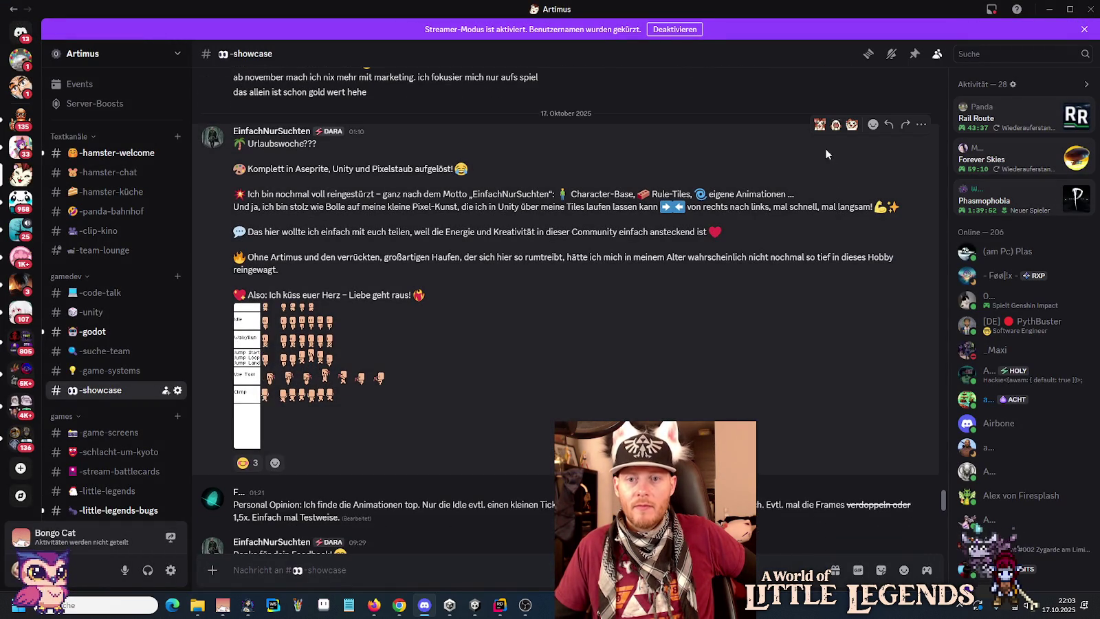
{"action": "scroll", "coordinate": [600, 264], "scroll_direction": "up", "scroll_amount": 5}
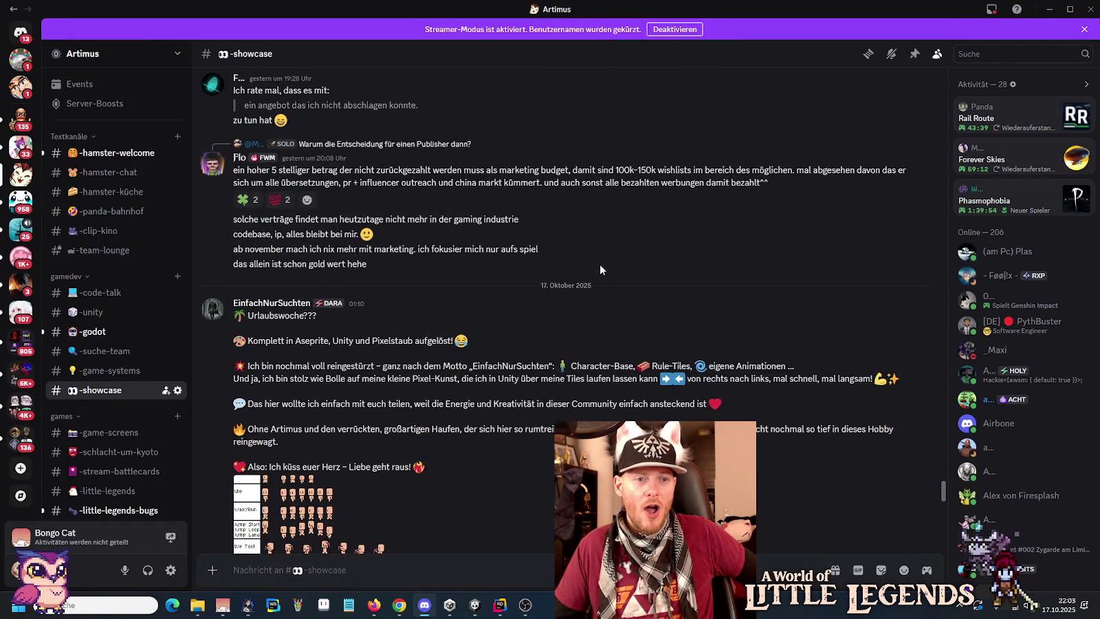
{"action": "scroll", "coordinate": [584, 275], "scroll_direction": "up", "scroll_amount": 5}
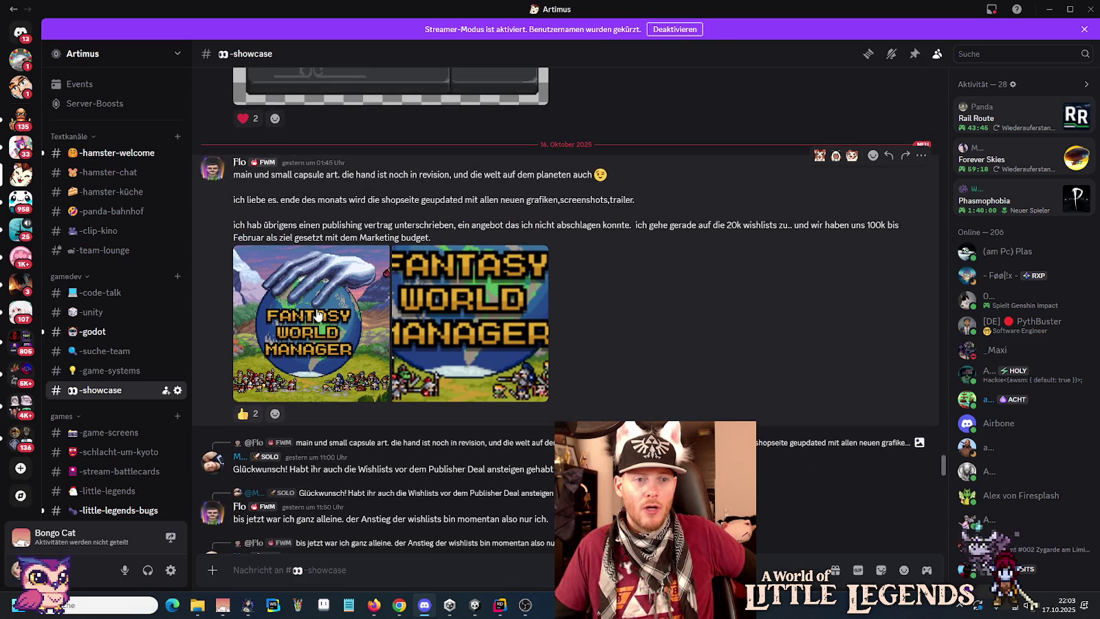
{"action": "left_click", "coordinate": [318, 315]}
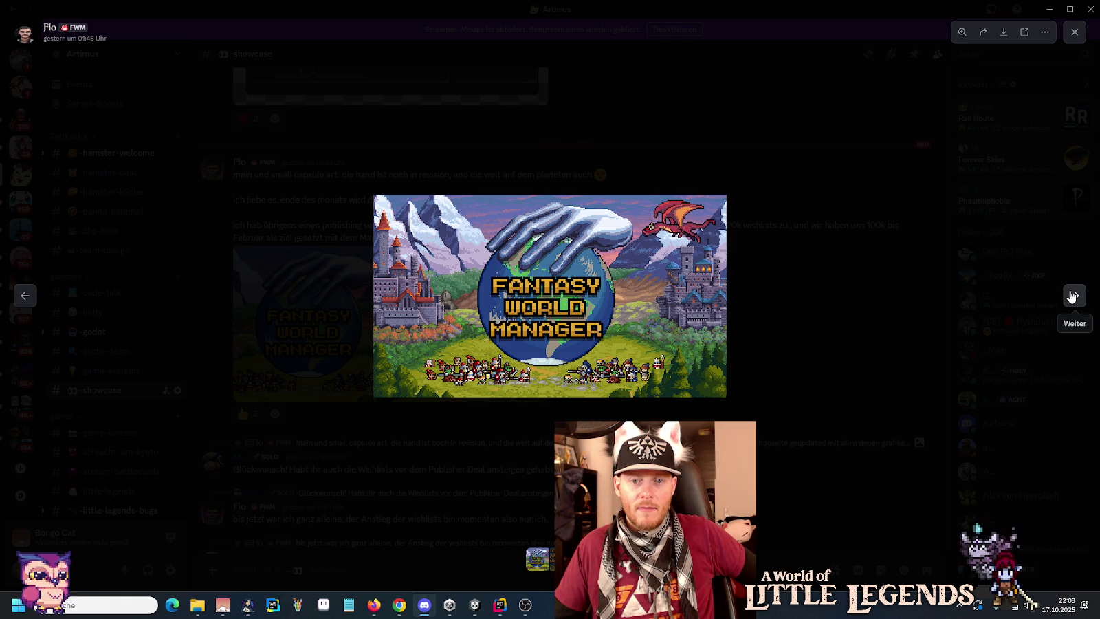
- Compare the Fantasy World Manager post's second image with the first, then close the viewer
{"action": "left_click", "coordinate": [1072, 297]}
{"action": "left_click", "coordinate": [26, 296]}
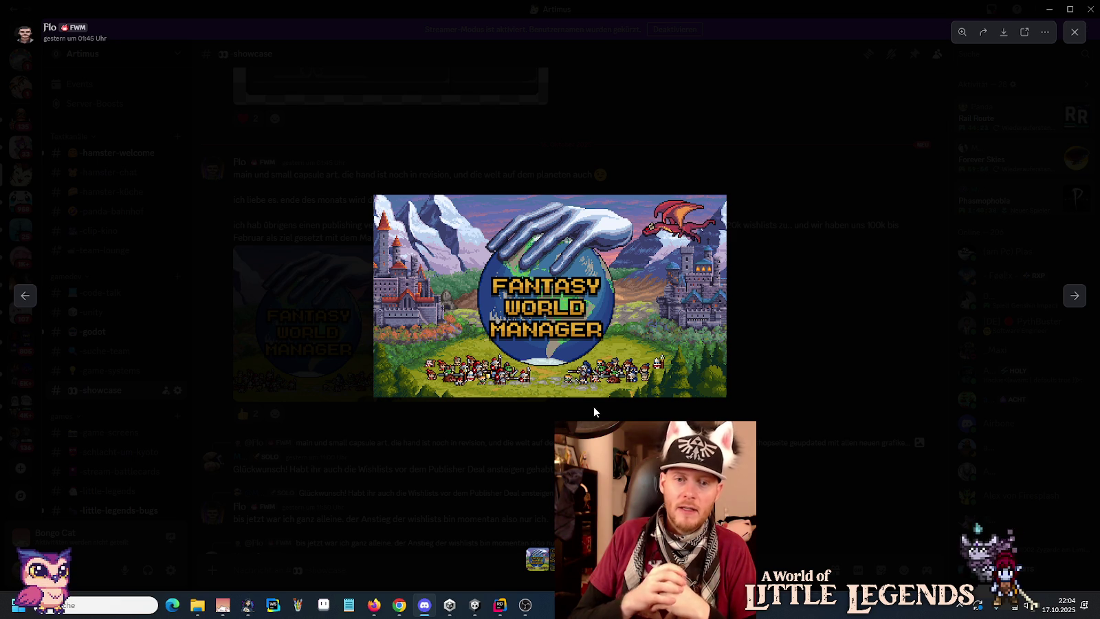
{"action": "left_click", "coordinate": [784, 379]}
- Scroll back down to the newest tile image post and switch to the Unity editor's LunariPalace scene
{"action": "scroll", "coordinate": [595, 351], "scroll_direction": "up", "scroll_amount": 5}
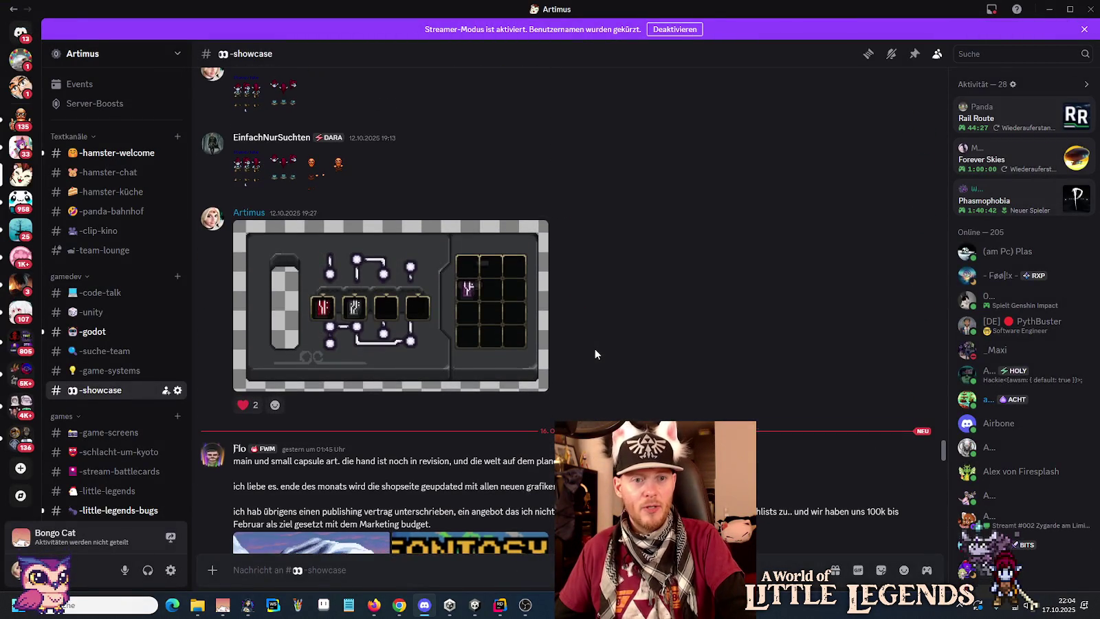
{"action": "scroll", "coordinate": [595, 352], "scroll_direction": "down", "scroll_amount": 15}
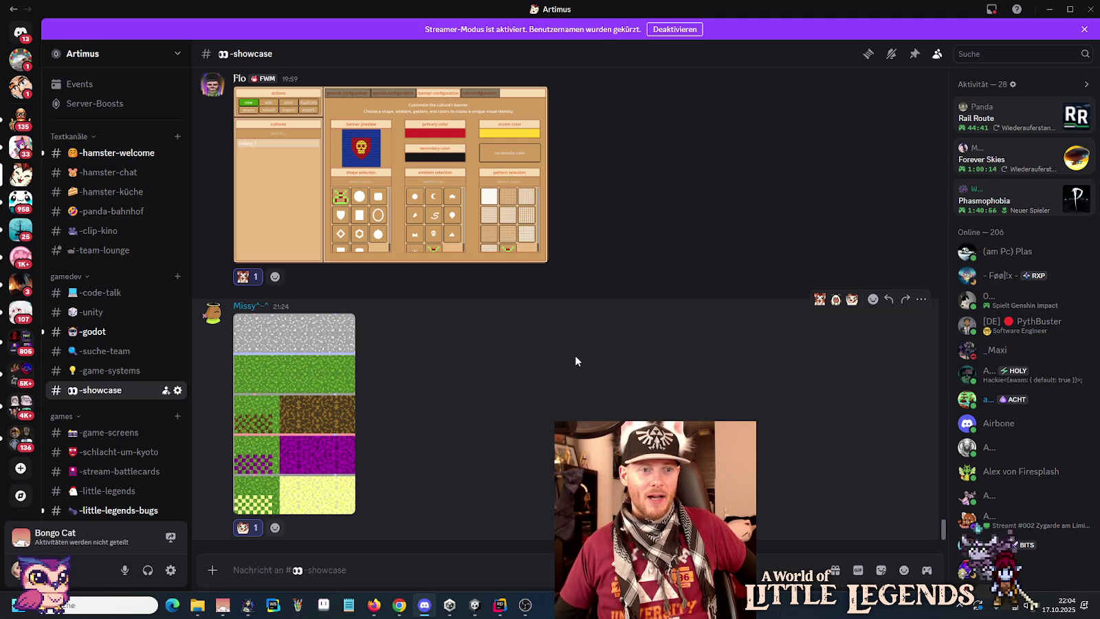
{"action": "left_click", "coordinate": [474, 604]}
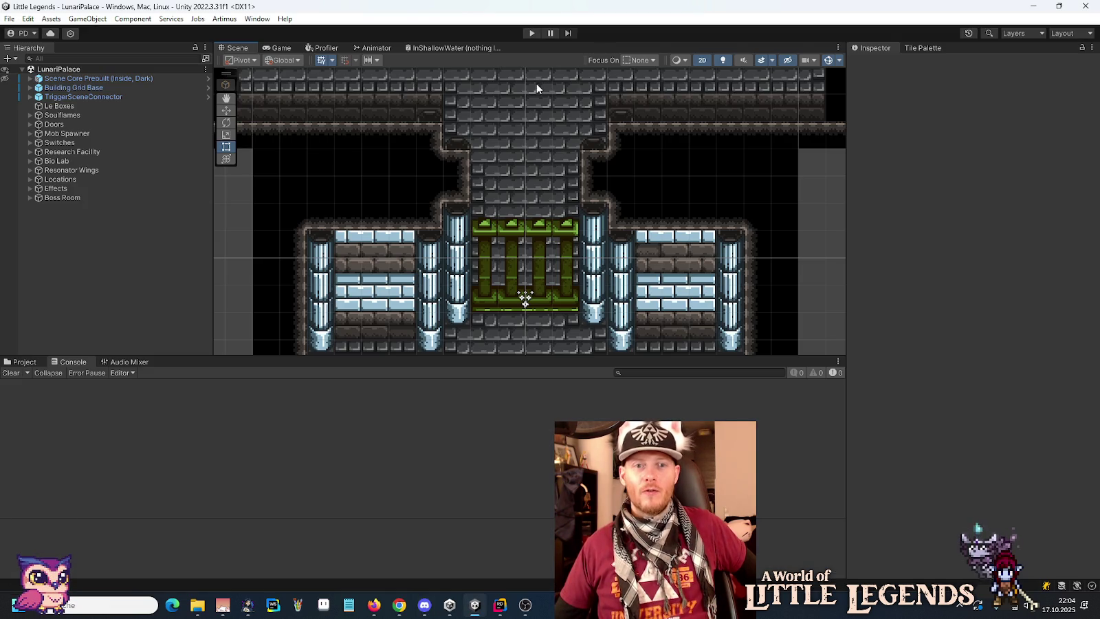
- Enter Play mode and load the saved game from its save slot into Lunari Palace
{"action": "left_click", "coordinate": [529, 33]}
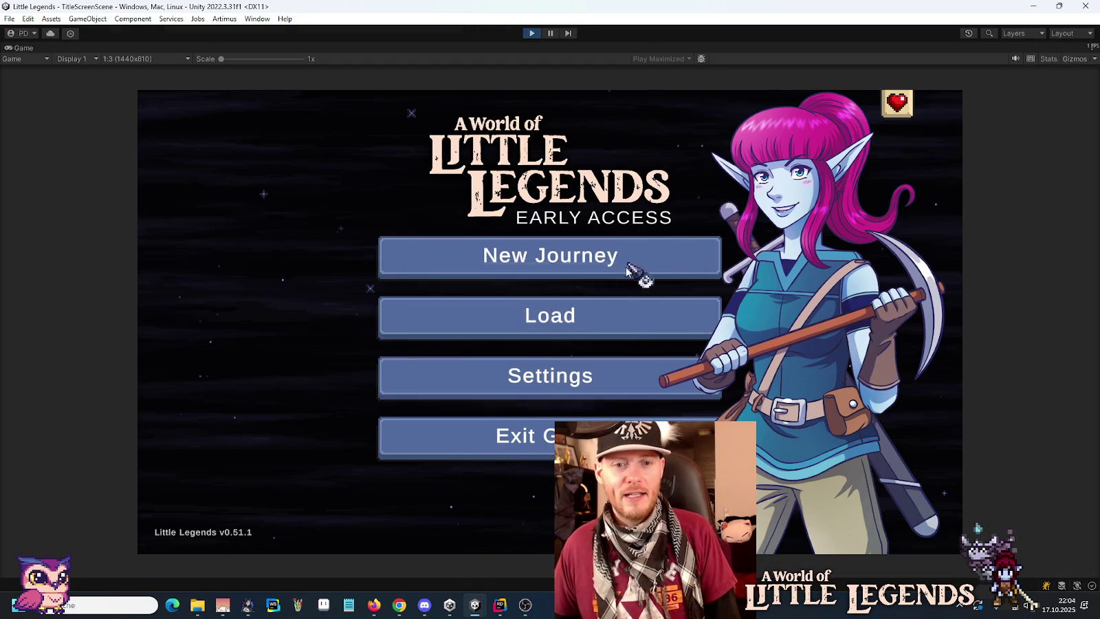
{"action": "left_click", "coordinate": [611, 325]}
{"action": "left_click", "coordinate": [463, 290]}
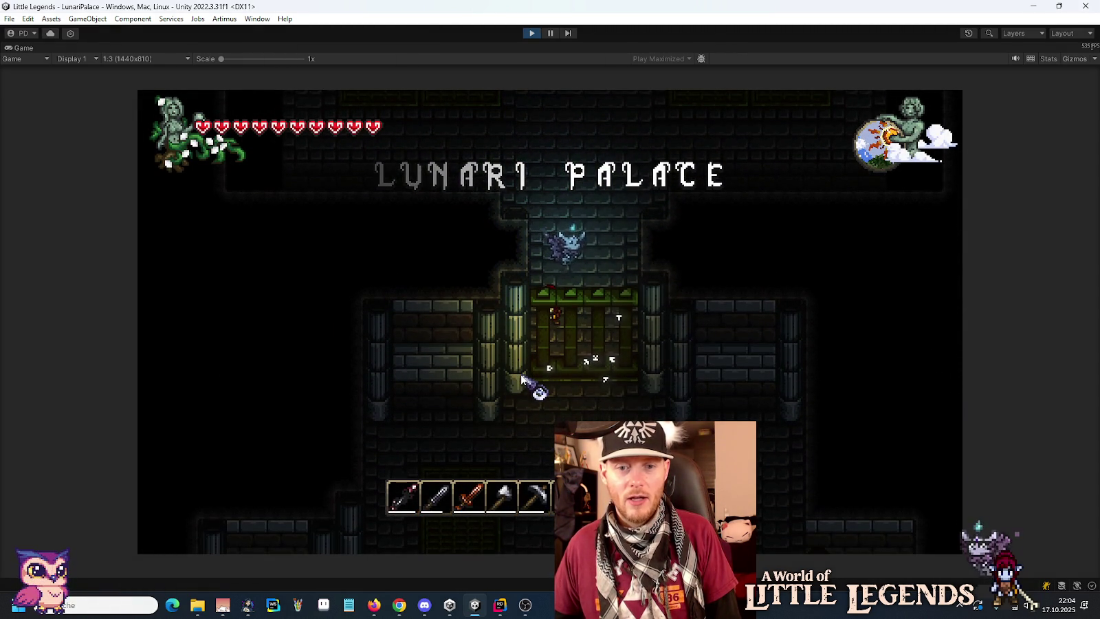
- Take one item from the stack of three into tablet slot 2, then close the inventory
{"action": "key", "text": "e"}
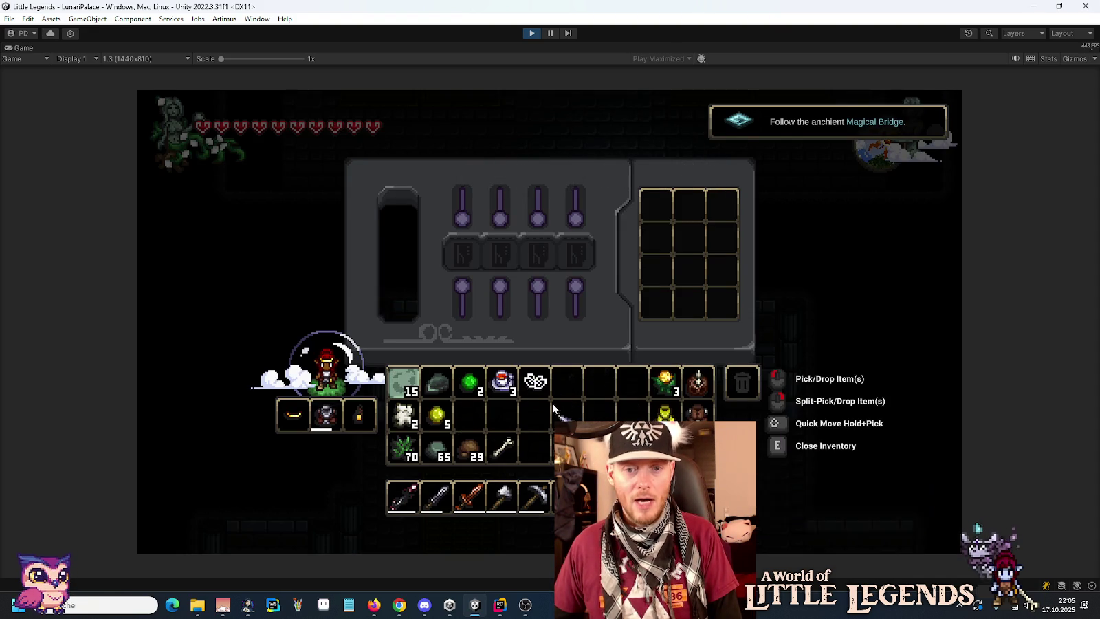
{"action": "right_click", "coordinate": [505, 385]}
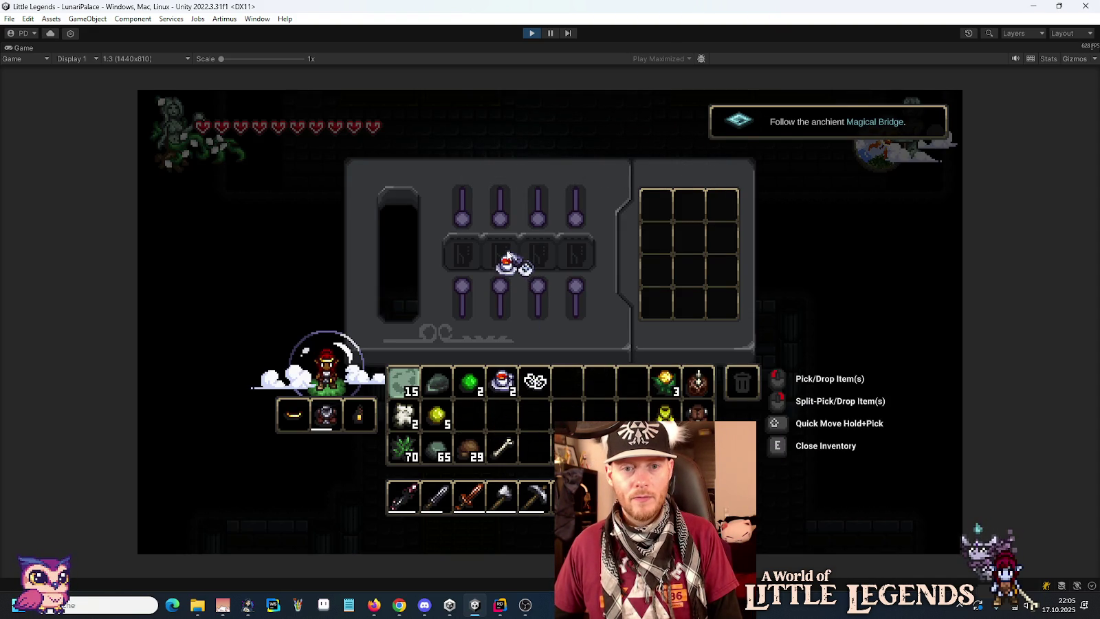
{"action": "left_click", "coordinate": [507, 254]}
{"action": "key", "text": "e"}
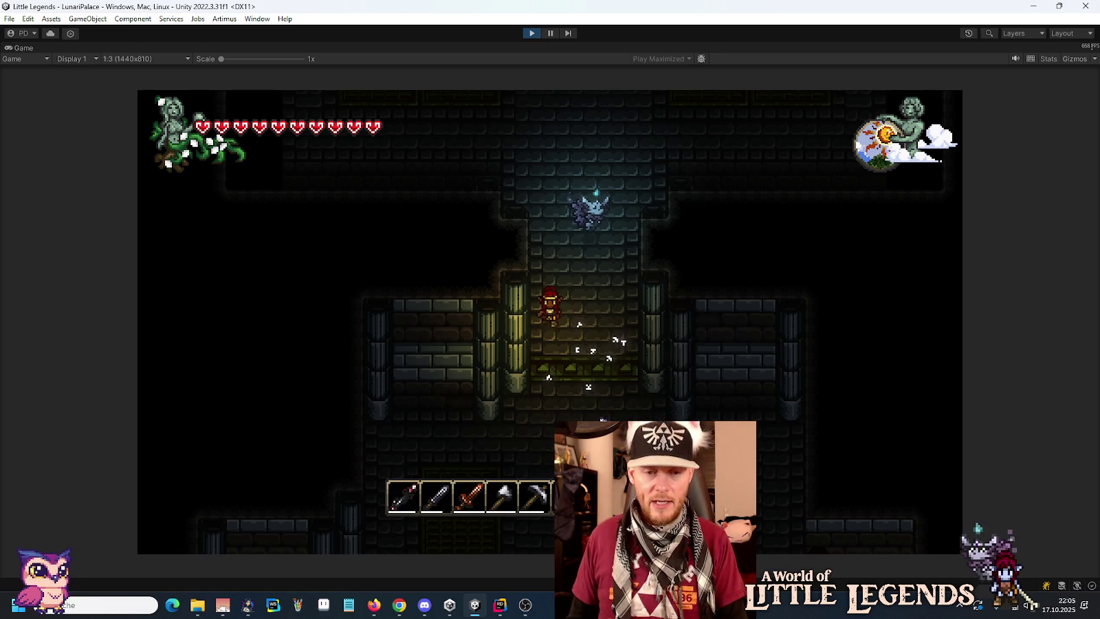
- Walk the character up the corridor into the room above
{"action": "key", "text": "s"}
{"action": "key", "text": "s"}
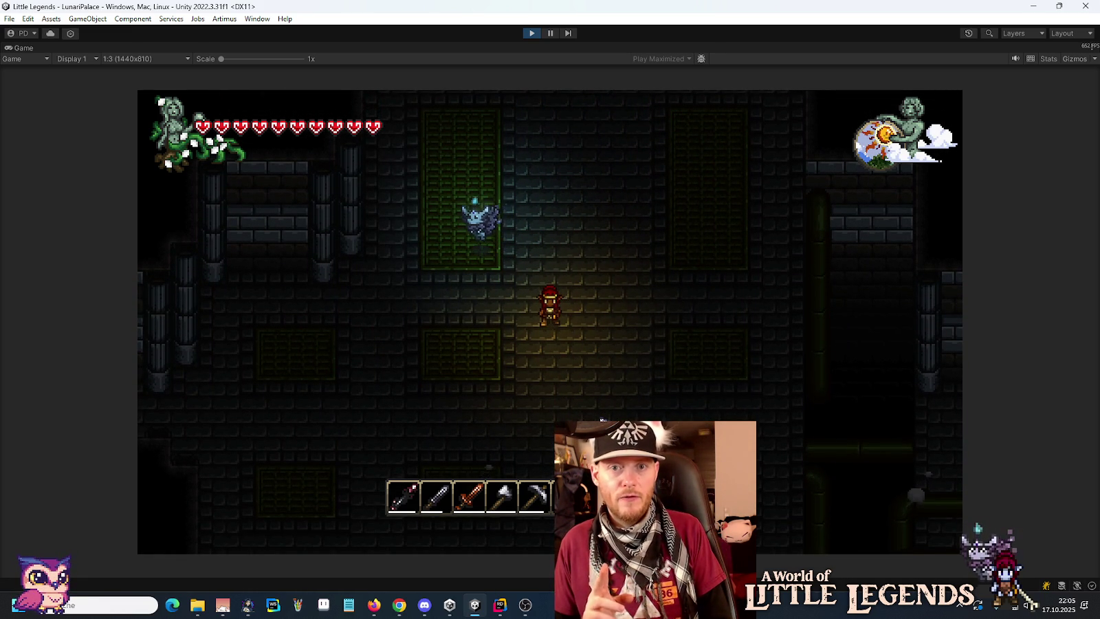
{"action": "key", "text": "w"}
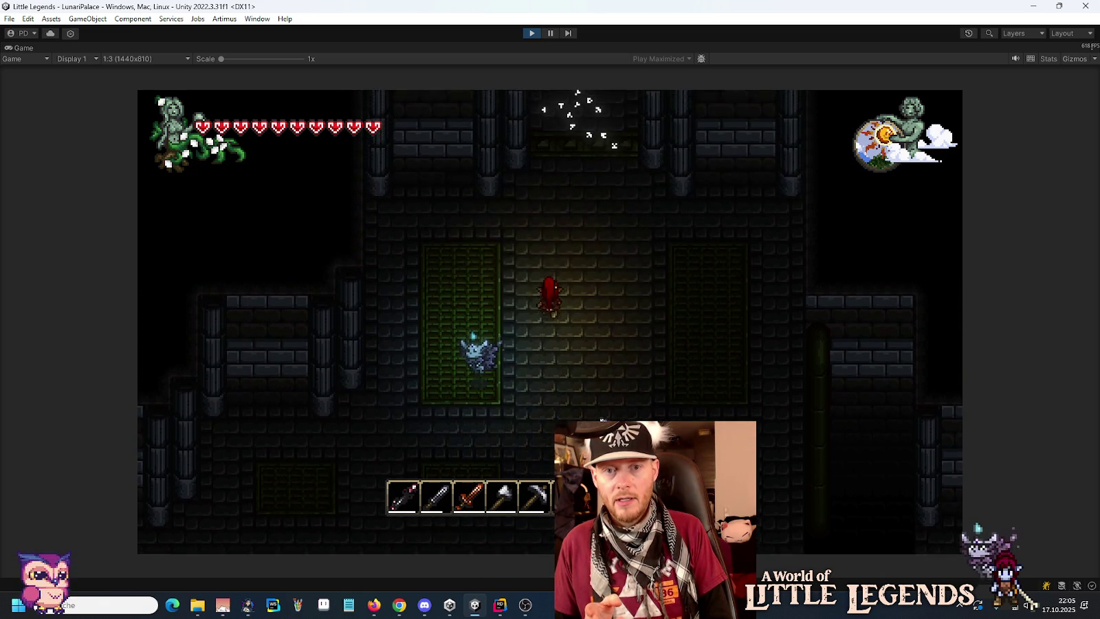
{"action": "key", "text": "w"}
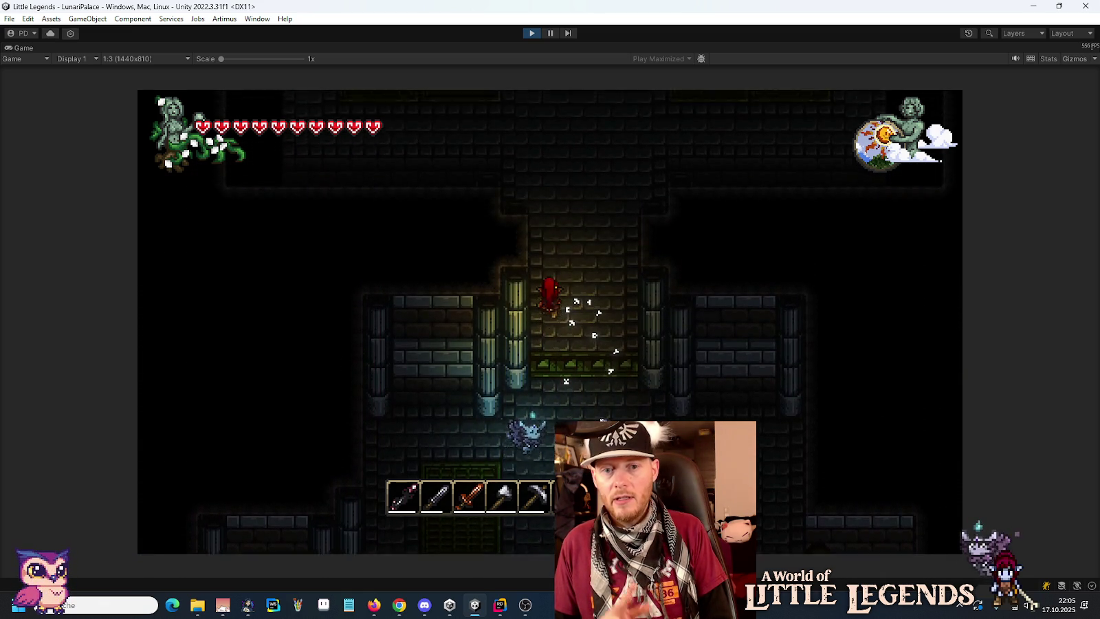
{"action": "key", "text": "w"}
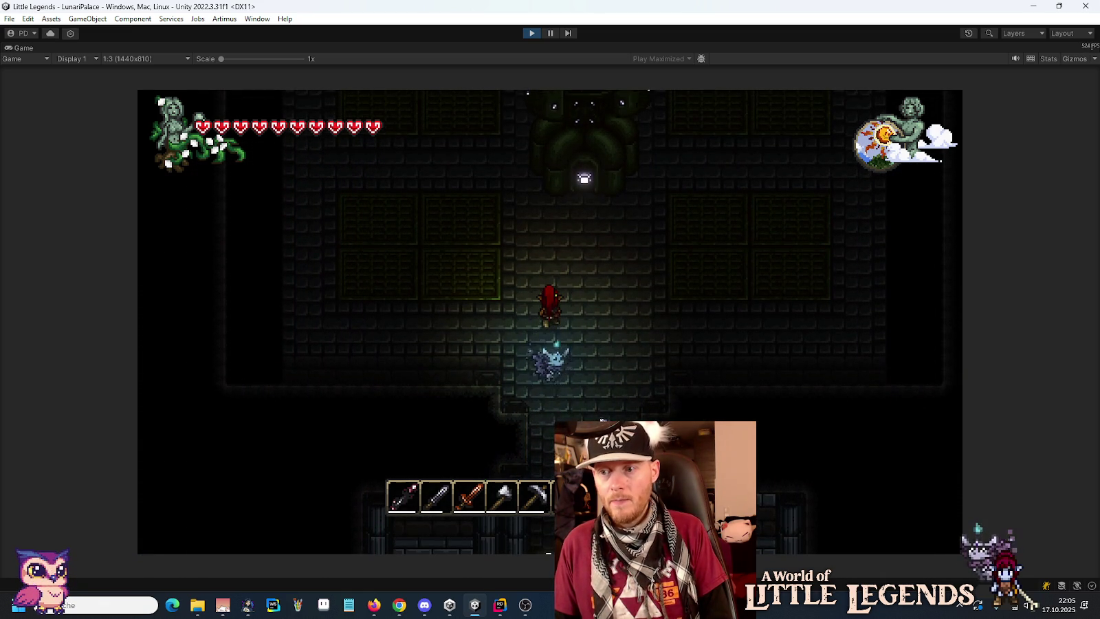
{"action": "key", "text": "w"}
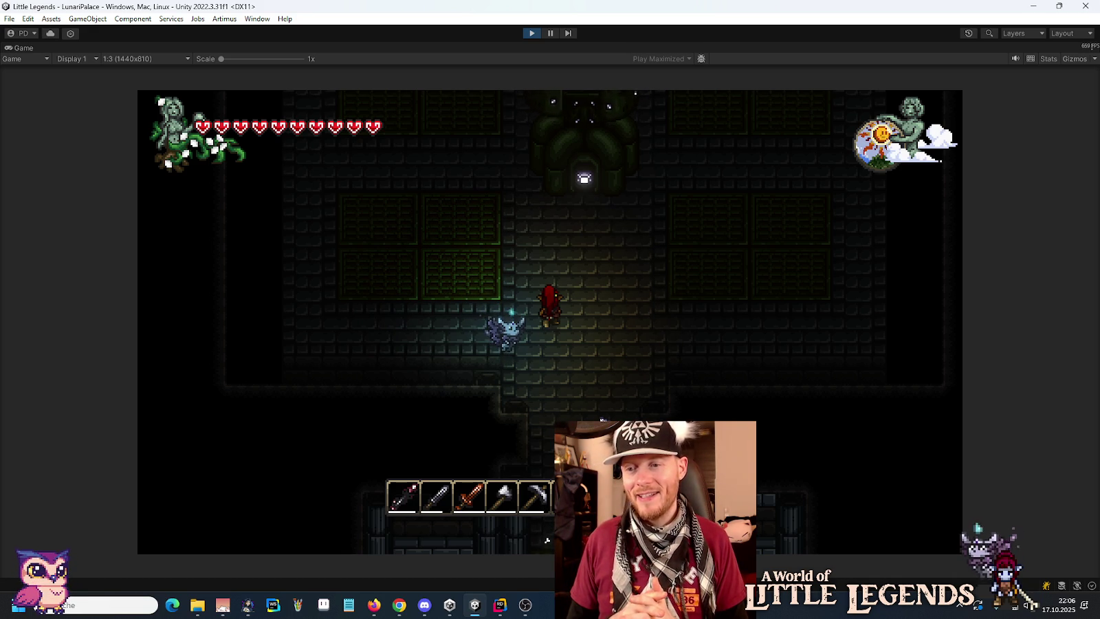
- Walk back south and left through the dungeon toward the ladder, then open the inventory
{"action": "key", "text": "s"}
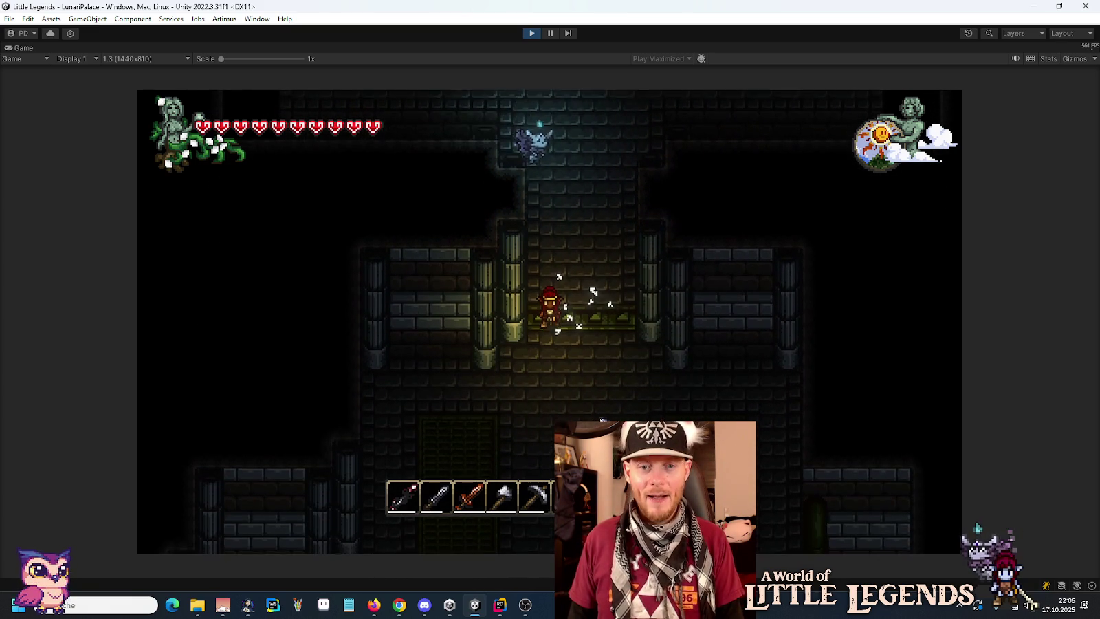
{"action": "key", "text": "w"}
{"action": "key", "text": "s"}
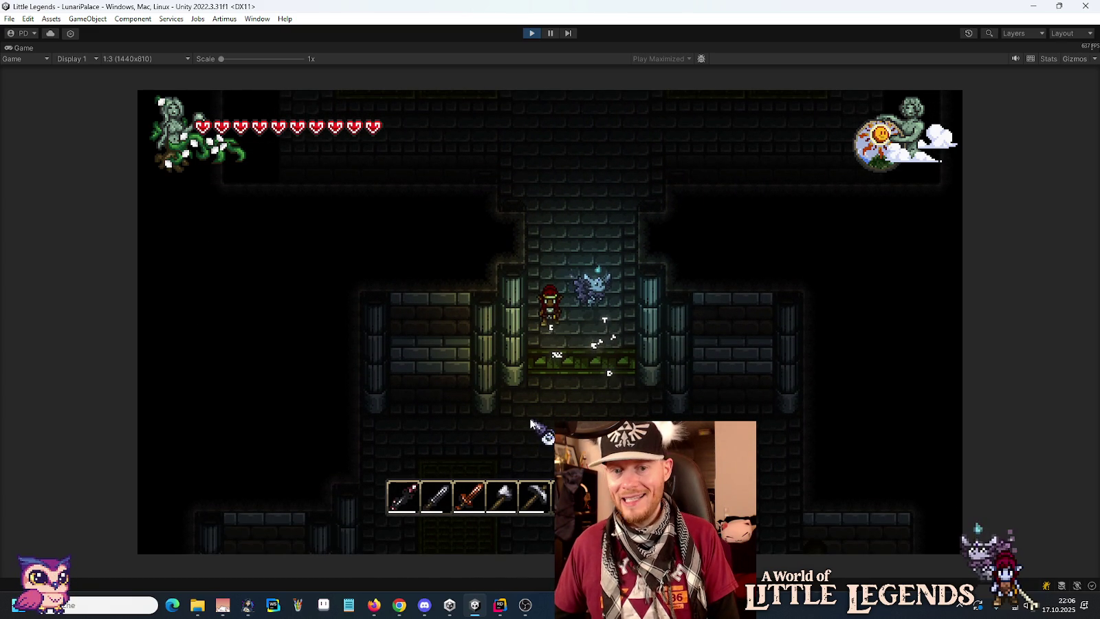
{"action": "key", "text": "s"}
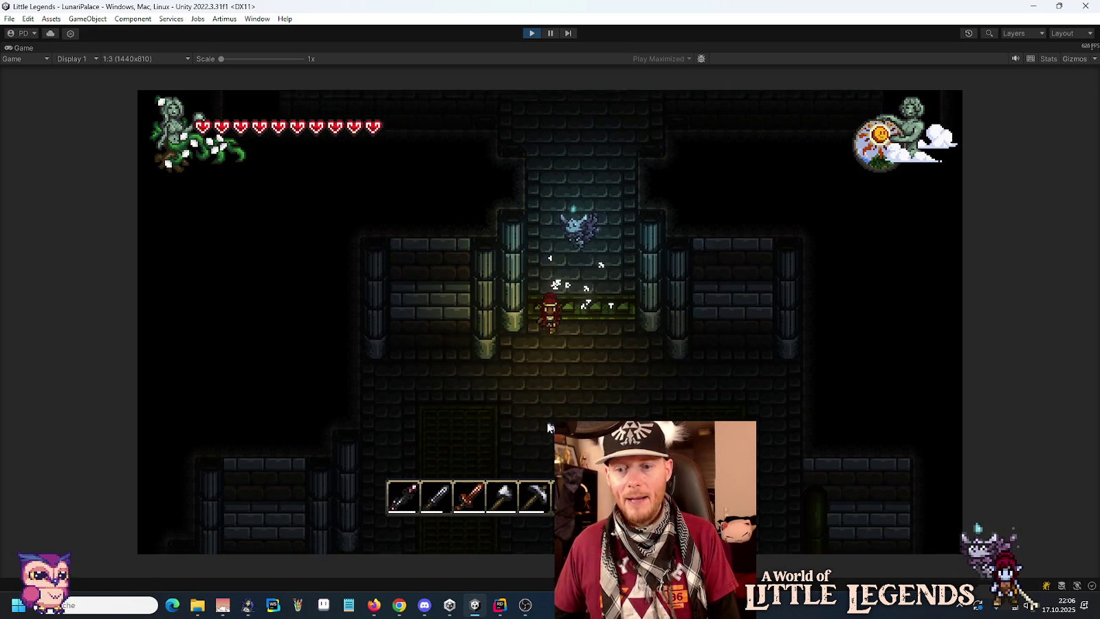
{"action": "key", "text": "a"}
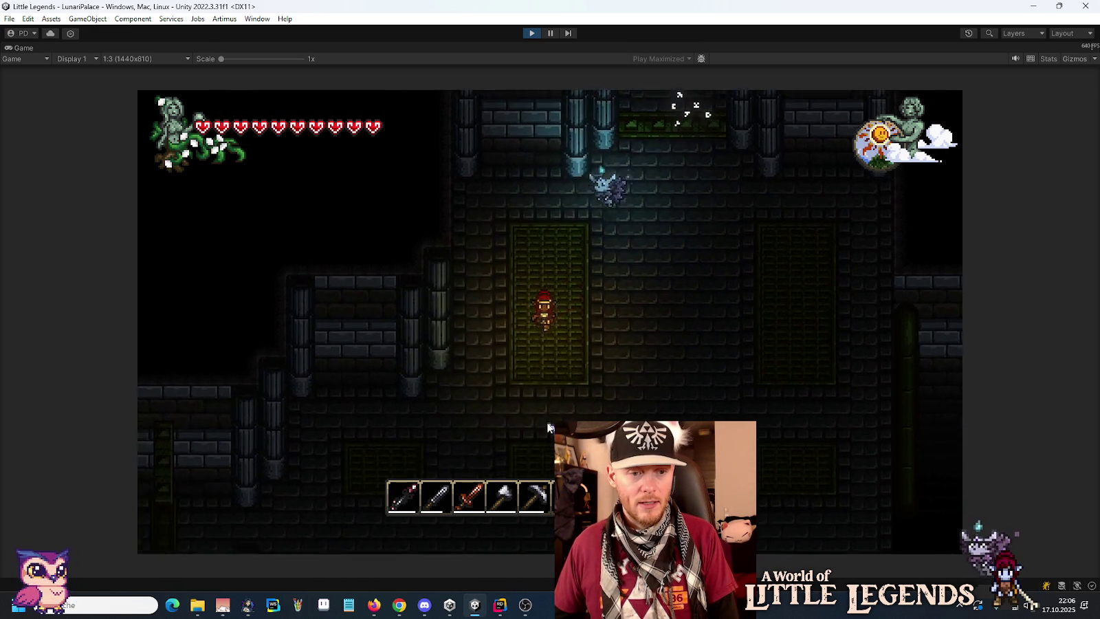
{"action": "key", "text": "a"}
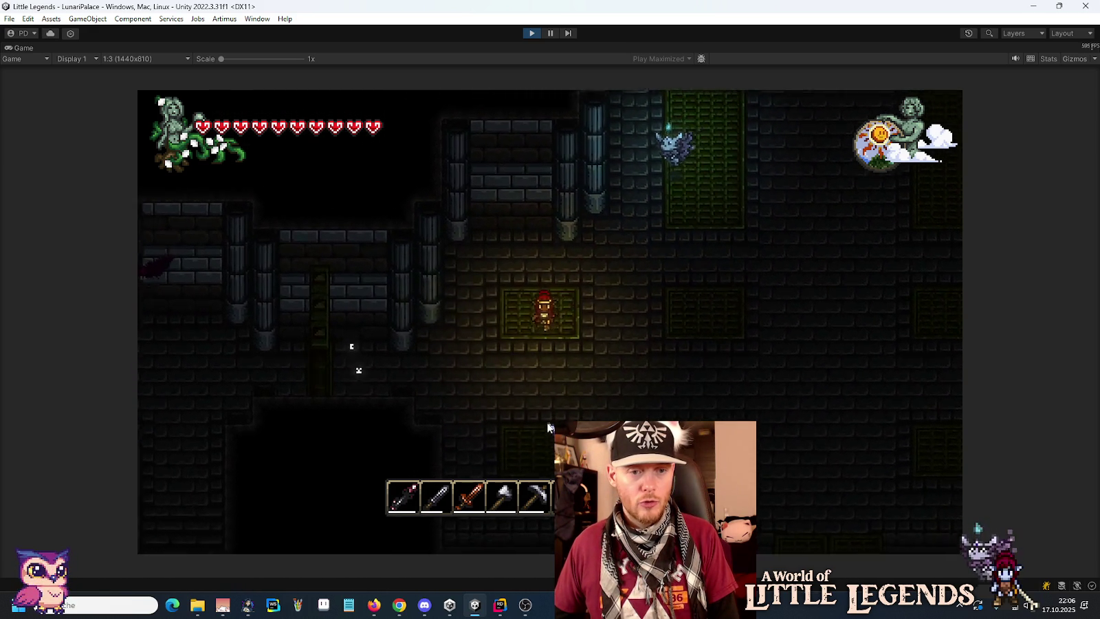
{"action": "key", "text": "a"}
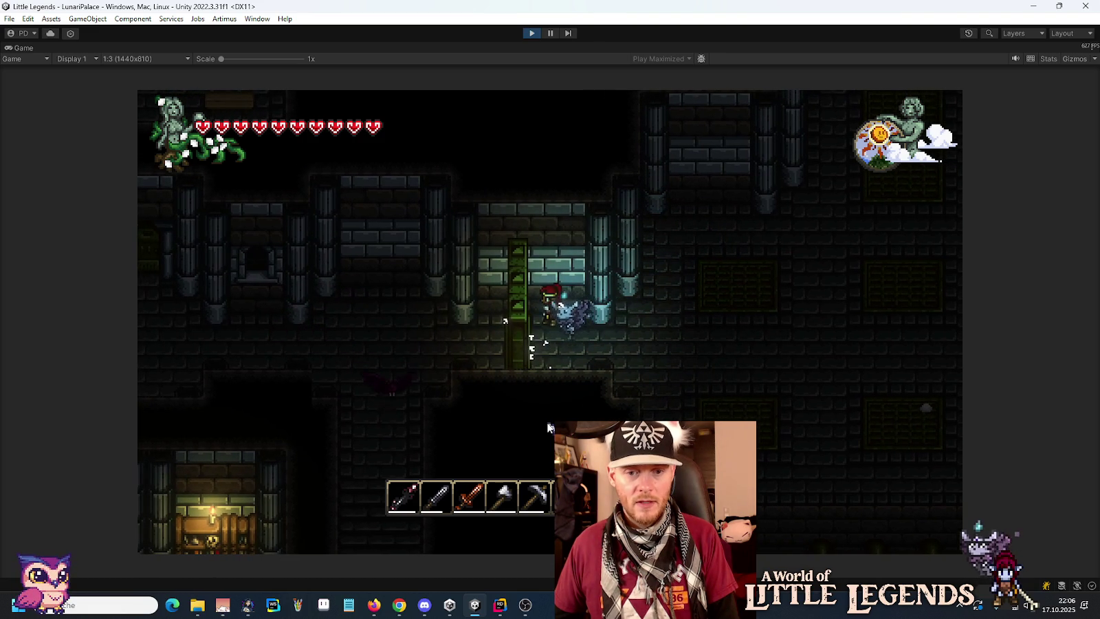
{"action": "key", "text": "e"}
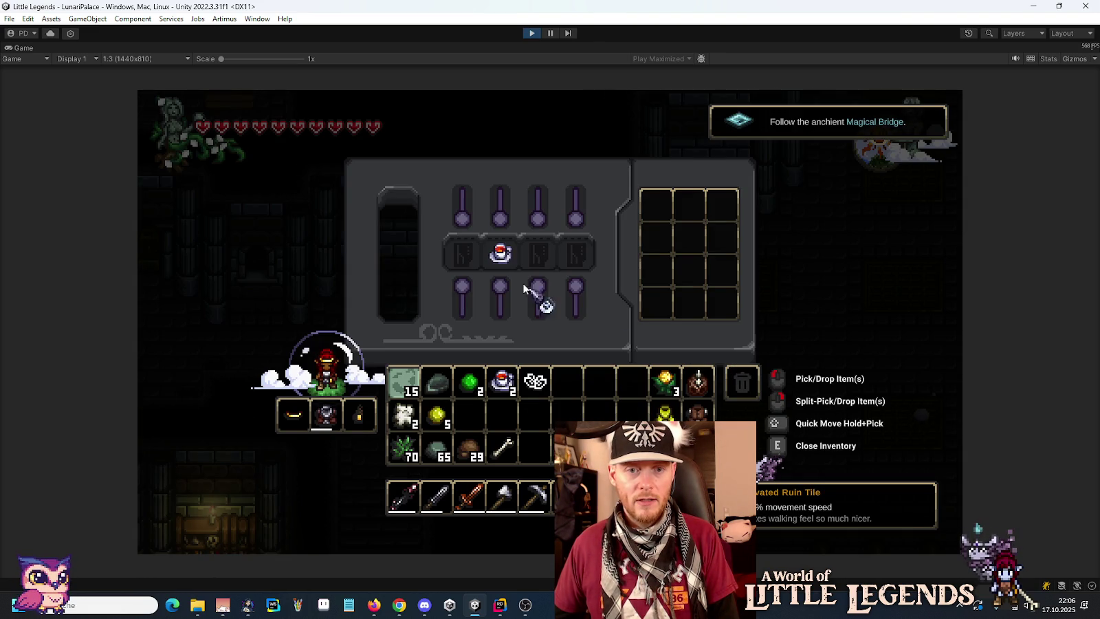
- Put one Fruit Tea each into tablet slots 2 and 4, close the inventory, and stop Play mode
{"action": "right_click", "coordinate": [502, 382]}
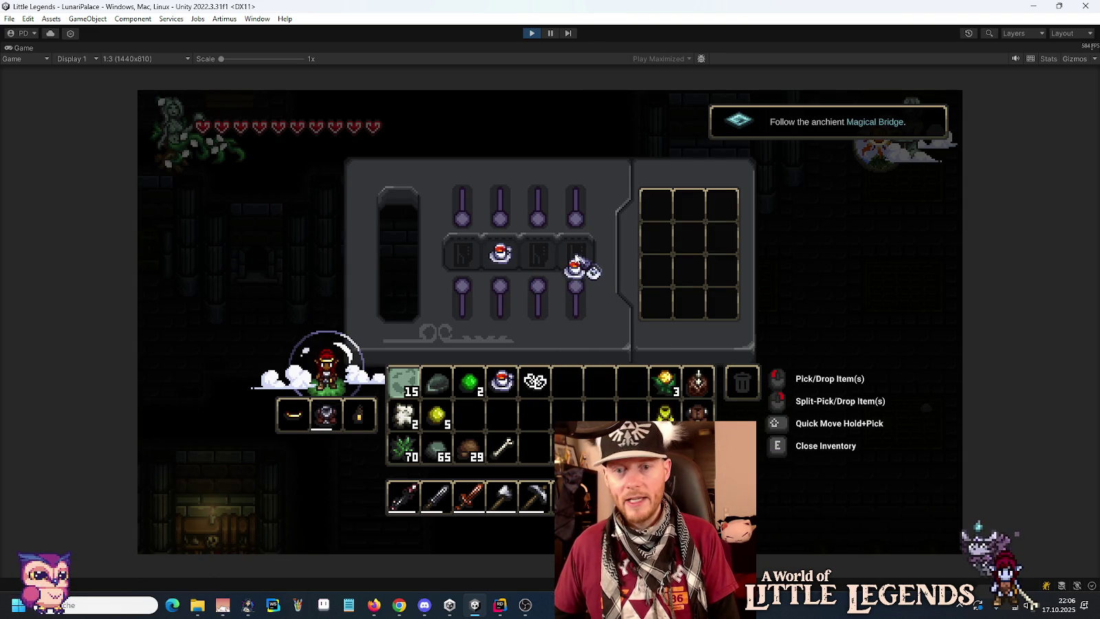
{"action": "right_click", "coordinate": [500, 251]}
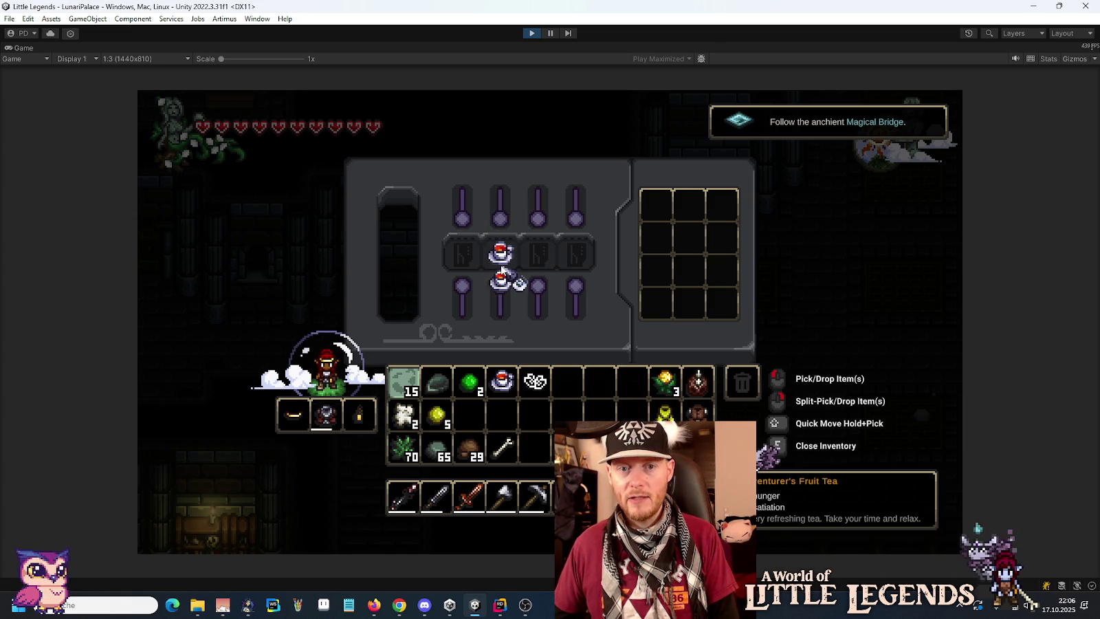
{"action": "right_click", "coordinate": [575, 255]}
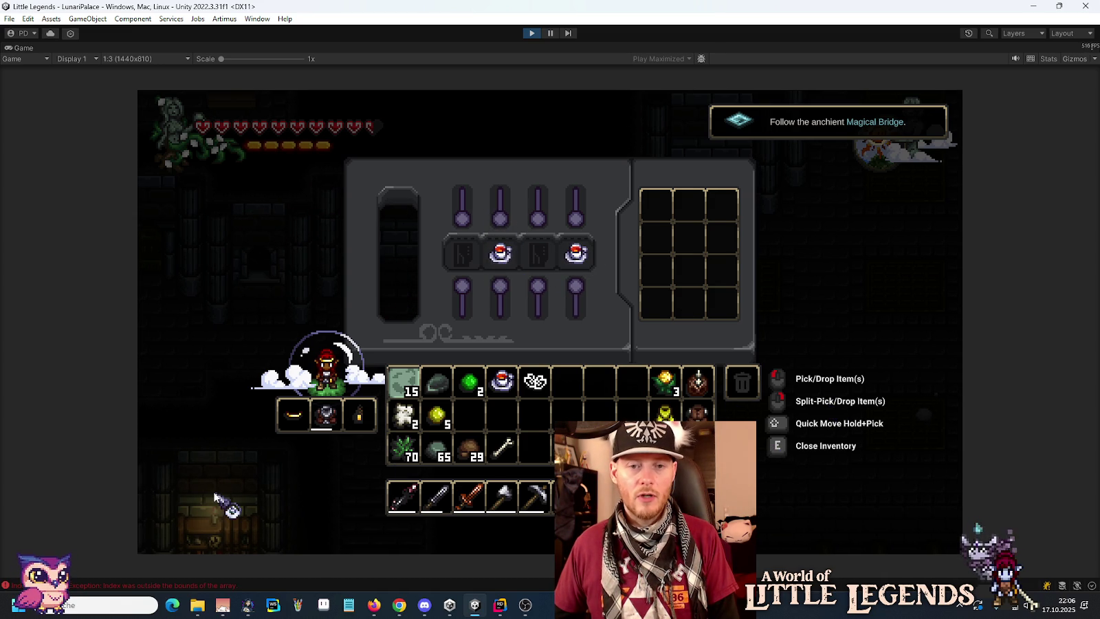
{"action": "key", "text": "e"}
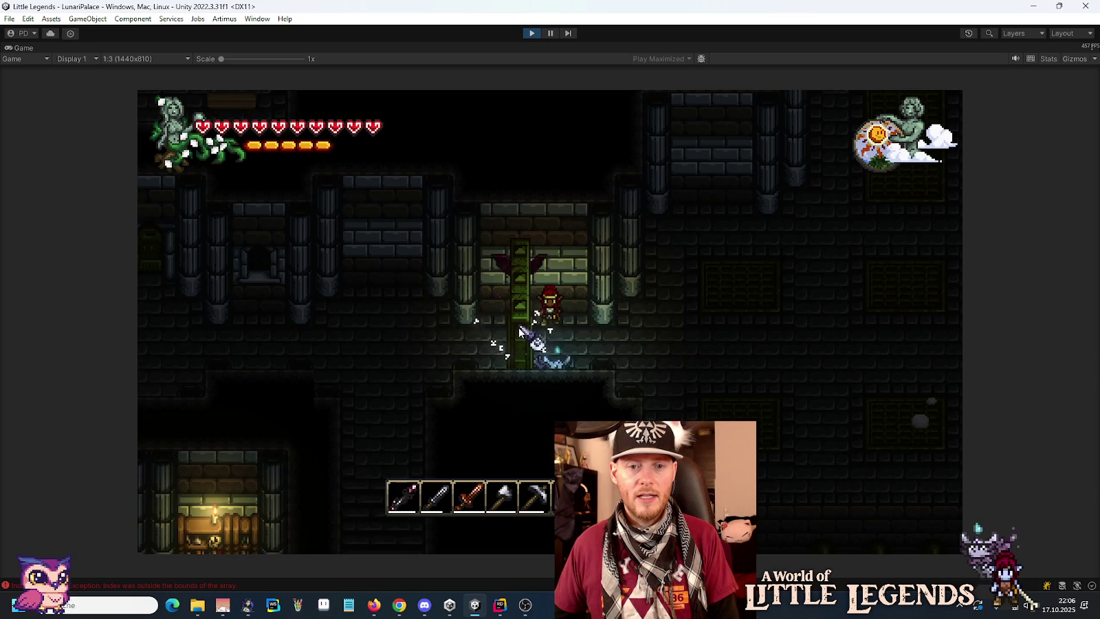
{"action": "left_click", "coordinate": [527, 33]}
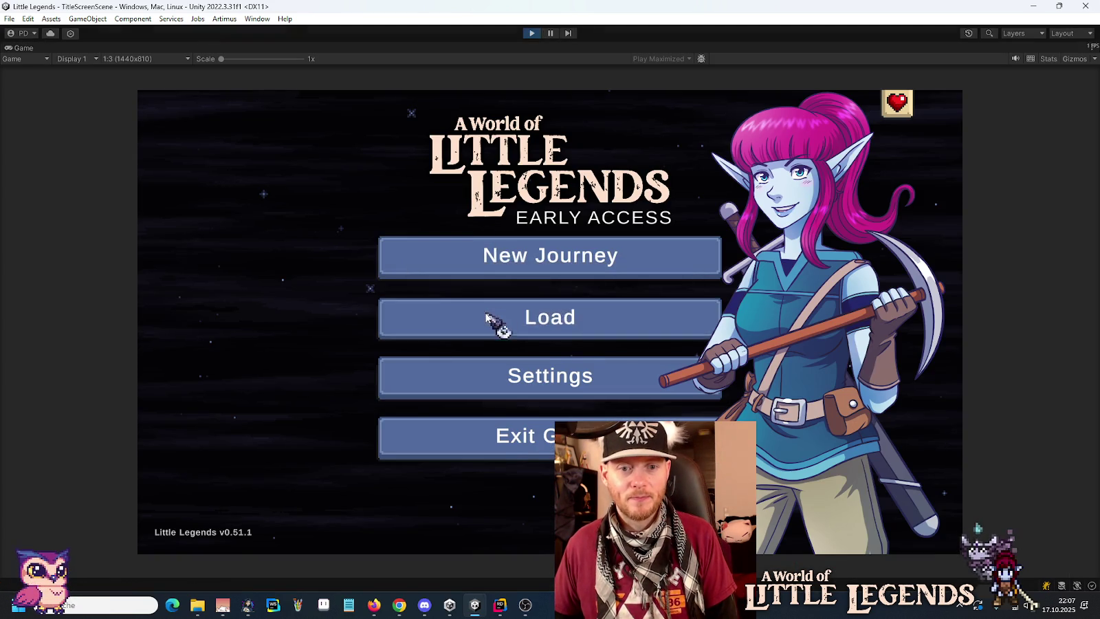
- Reload the save into Lunari Palace, then switch to Aseprite's File > Open Recent list
{"action": "left_click", "coordinate": [489, 317]}
{"action": "left_click", "coordinate": [456, 359]}
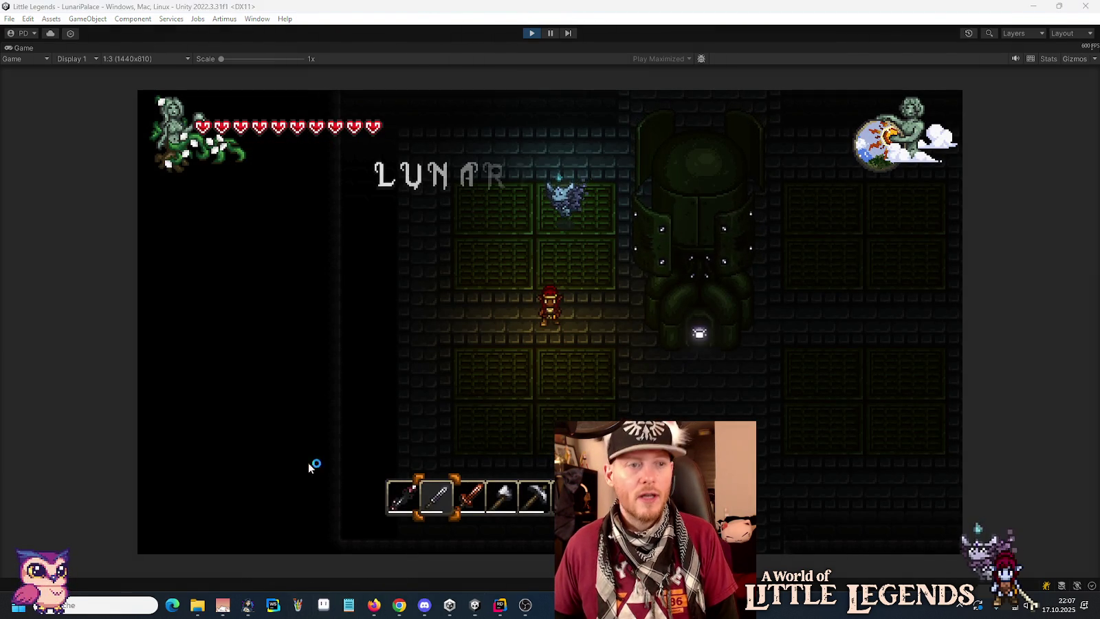
{"action": "left_click", "coordinate": [323, 605]}
{"action": "left_click", "coordinate": [12, 19]}
{"action": "mouse_move", "coordinate": [27, 63]}
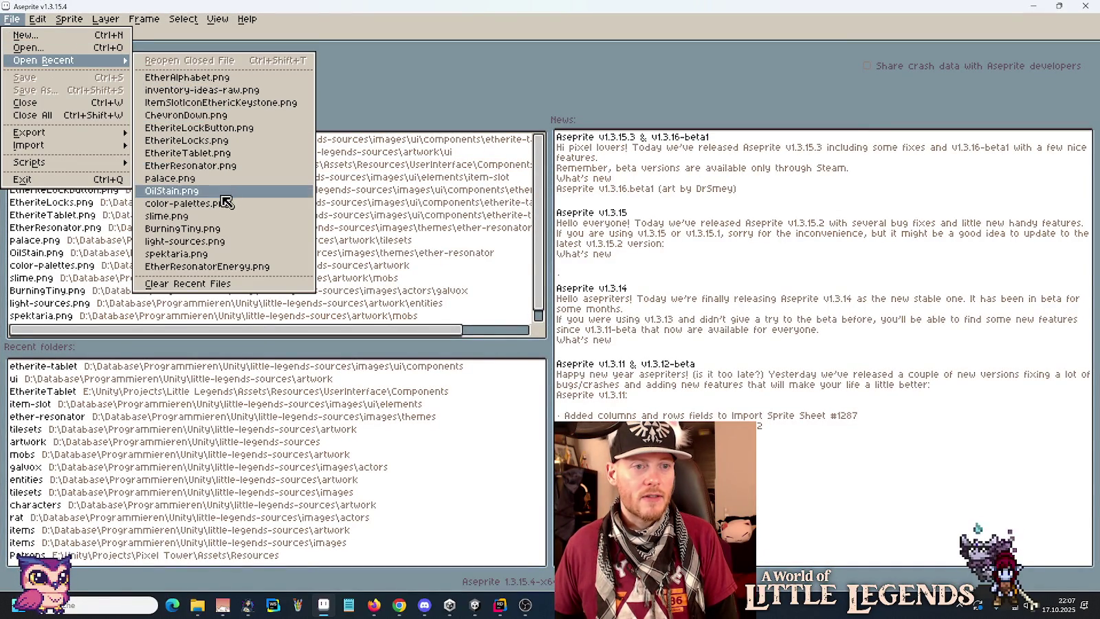
- Open inventory-ideas-raw.png and marquee-select the first lit rune slot tile
{"action": "left_click", "coordinate": [224, 96]}
{"action": "scroll", "coordinate": [226, 97], "scroll_direction": "down", "scroll_amount": 3}
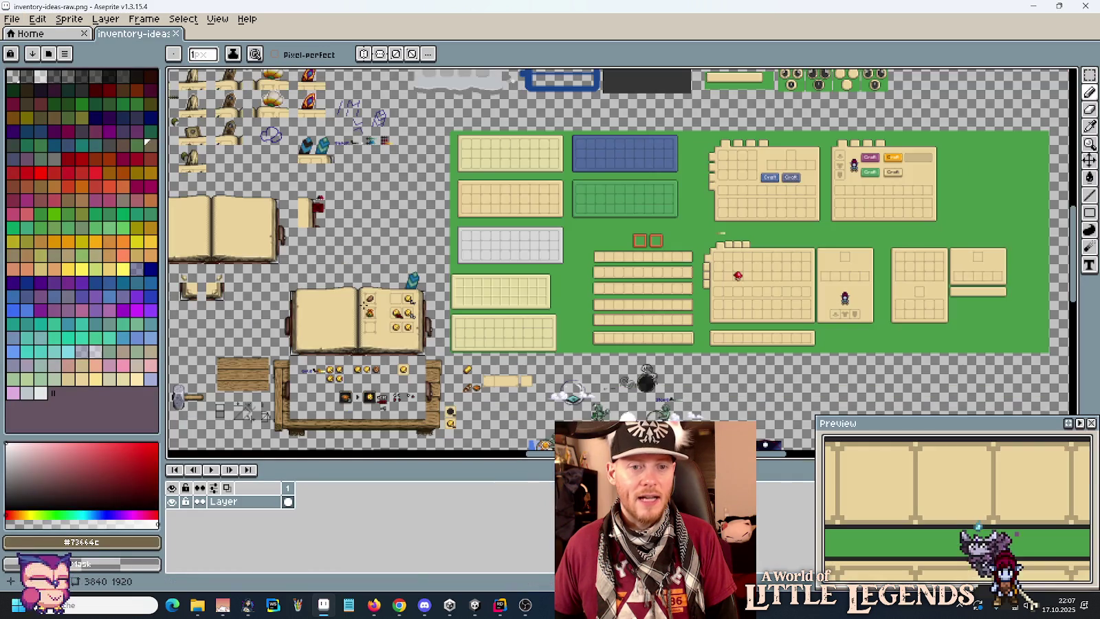
{"action": "scroll", "coordinate": [560, 264], "scroll_direction": "up", "scroll_amount": 3}
{"action": "scroll", "coordinate": [561, 265], "scroll_direction": "down", "scroll_amount": 3}
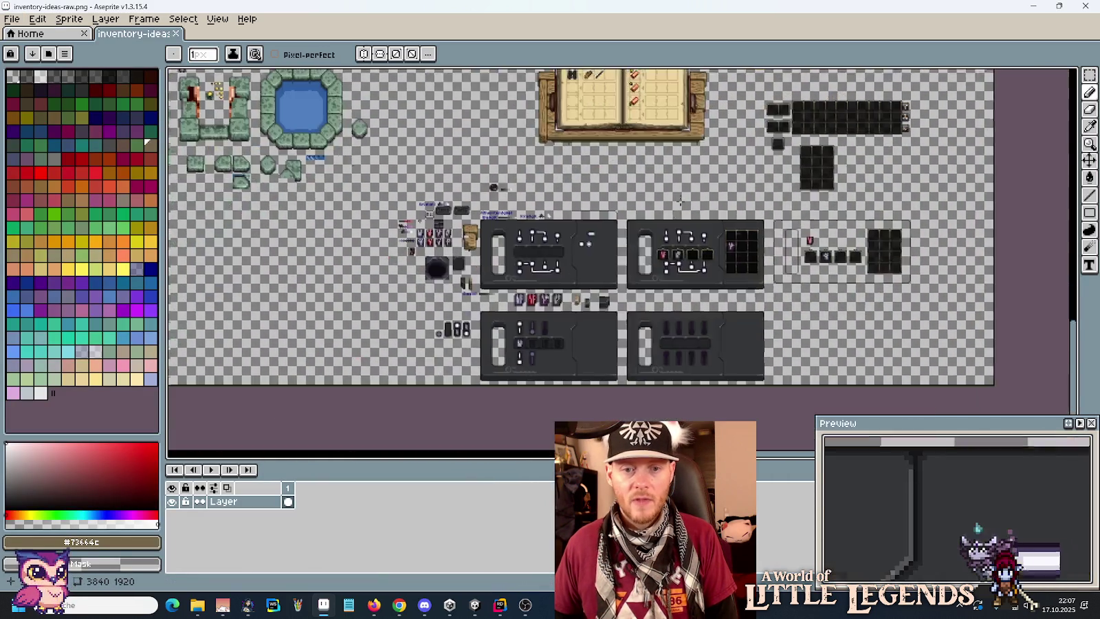
{"action": "scroll", "coordinate": [595, 252], "scroll_direction": "up", "scroll_amount": 4}
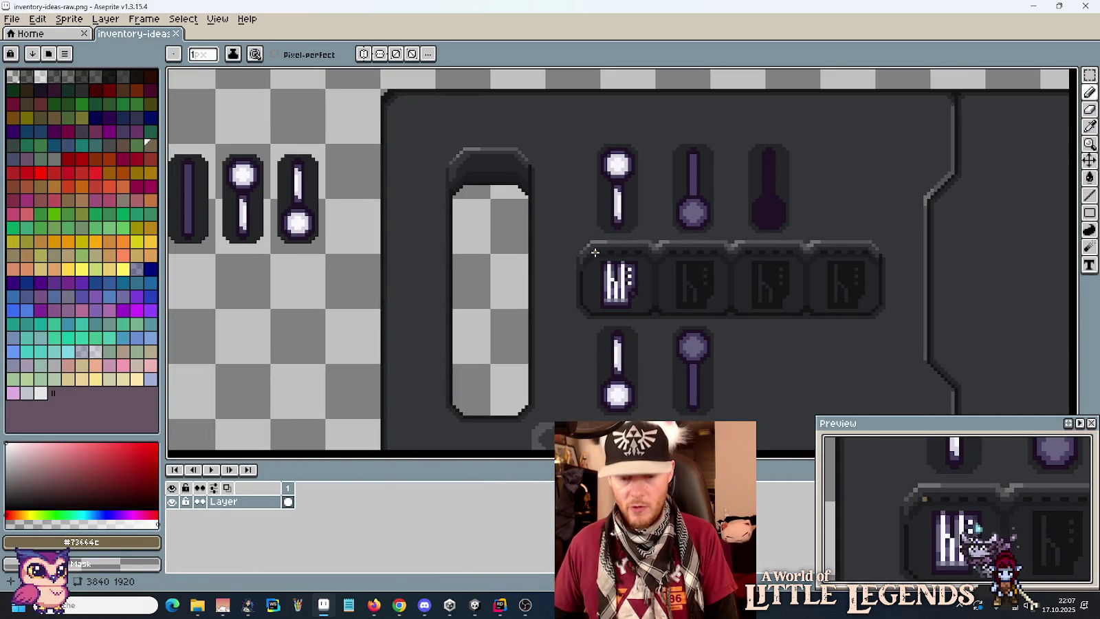
{"action": "key", "text": "m"}
{"action": "left_click_drag", "start_coordinate": [584, 231], "coordinate": [651, 318]}
- Pan across the tablet panel, crystal and rune sprites, and lower slider, then return to Unity
{"action": "left_click_drag", "start_coordinate": [460, 303], "coordinate": [606, 287]}
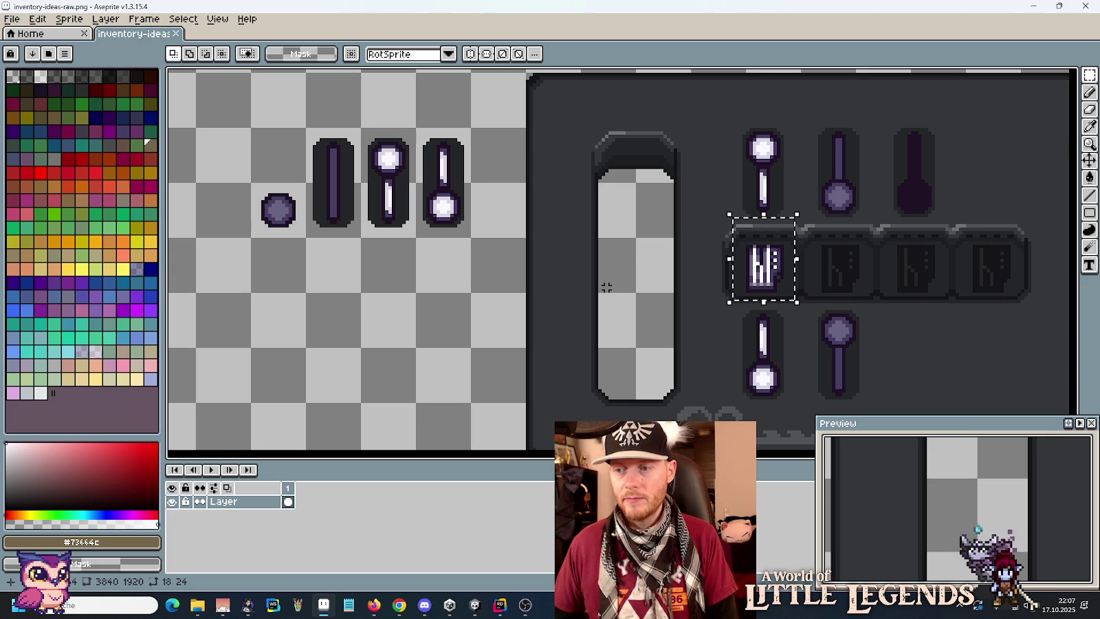
{"action": "scroll", "coordinate": [606, 287], "scroll_direction": "down", "scroll_amount": 2}
{"action": "mouse_move", "coordinate": [550, 211]}
{"action": "left_mouse_down"}
{"action": "mouse_move", "coordinate": [480, 327]}
{"action": "mouse_move", "coordinate": [456, 457]}
{"action": "left_mouse_up"}
{"action": "left_click_drag", "start_coordinate": [279, 120], "coordinate": [534, 227]}
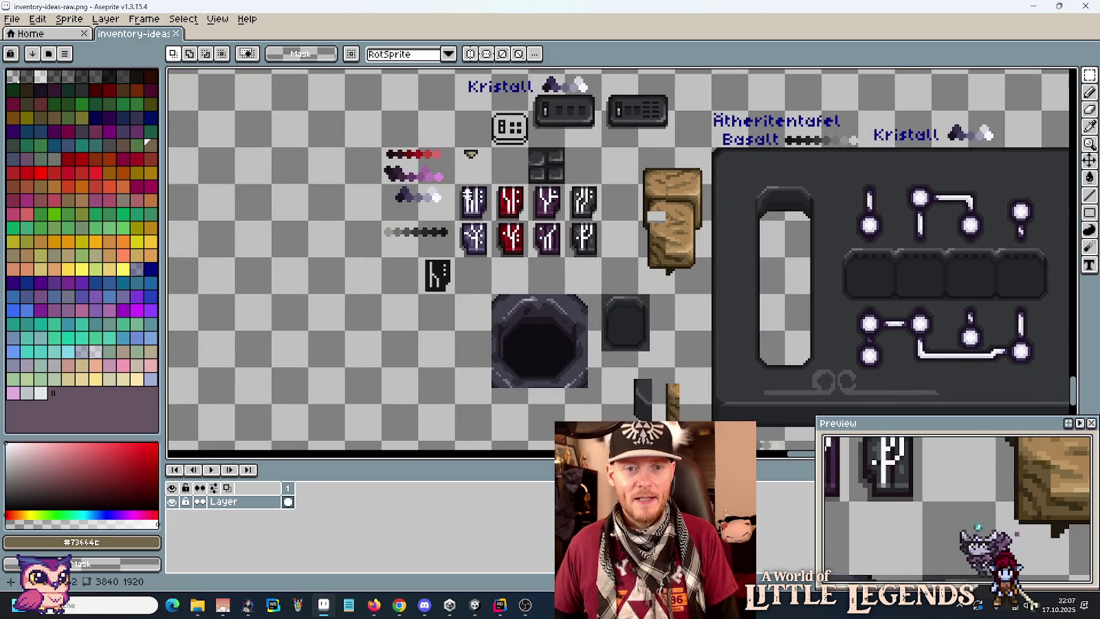
{"action": "left_click_drag", "start_coordinate": [551, 351], "coordinate": [433, 91]}
{"action": "left_click_drag", "start_coordinate": [745, 366], "coordinate": [605, 206]}
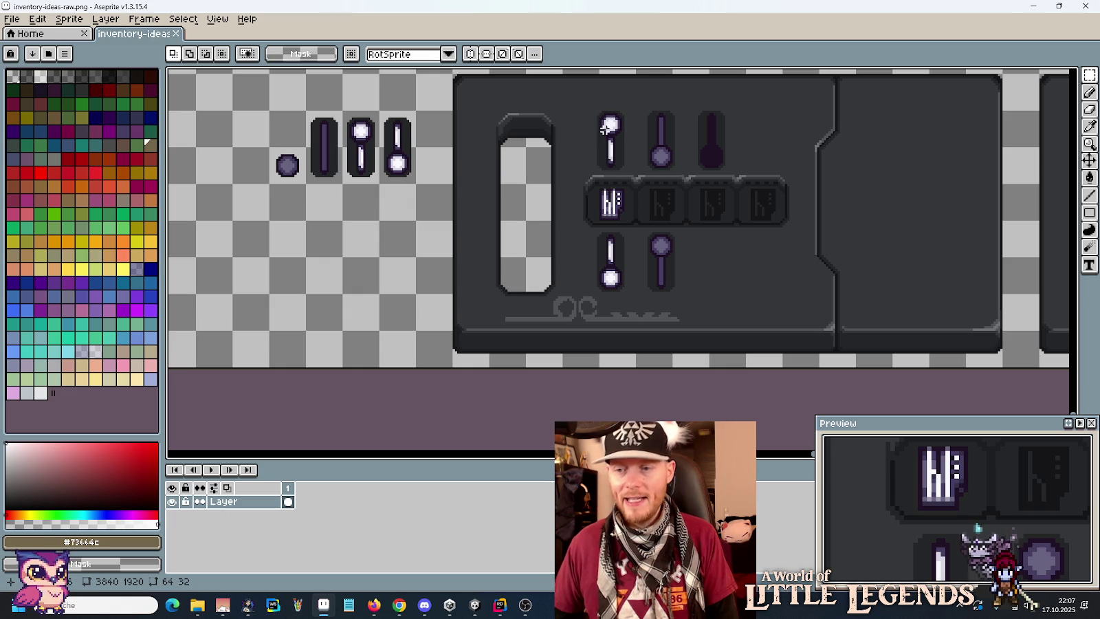
{"action": "left_click", "coordinate": [474, 605]}
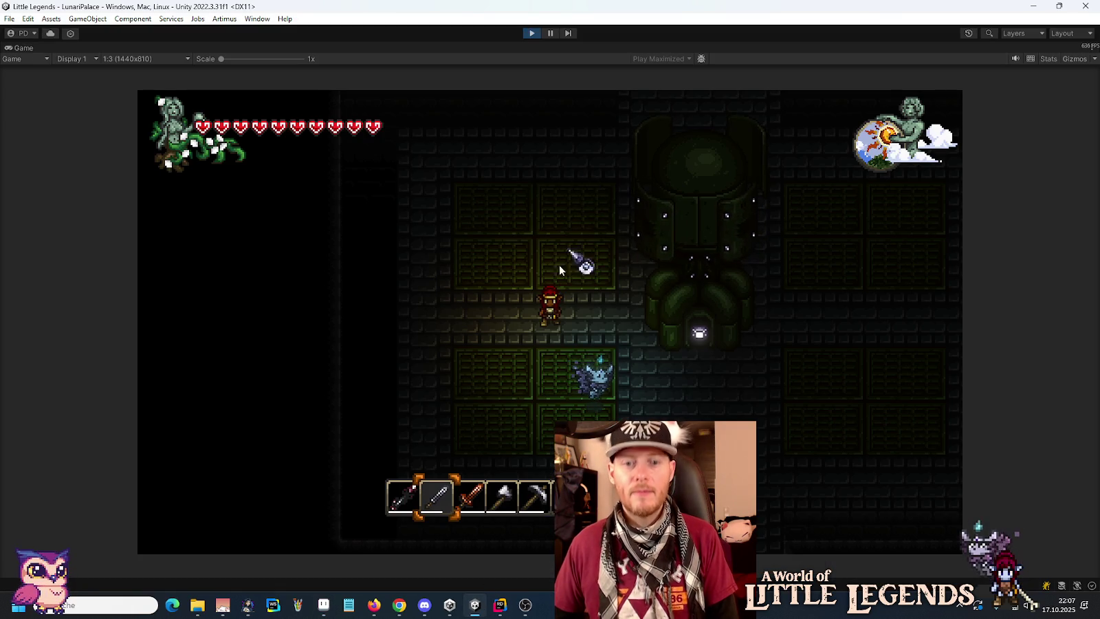
- Walk the character down into the pillared corridor, select the acorn in the hotbar, and open the inventory
{"action": "key", "text": "s"}
{"action": "key", "text": "s"}
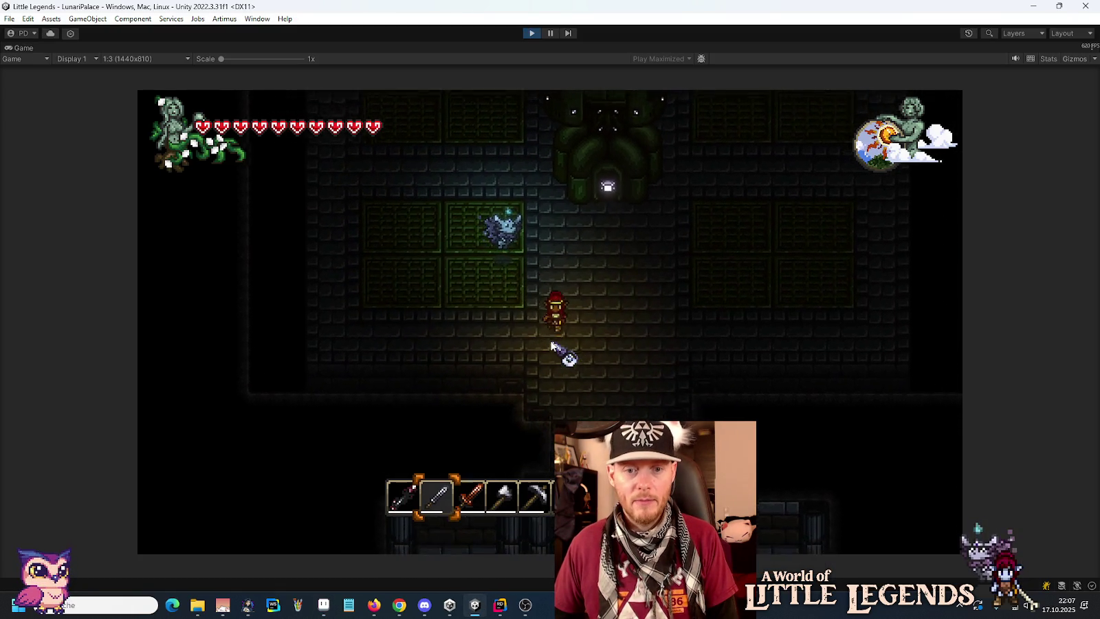
{"action": "key", "text": "s"}
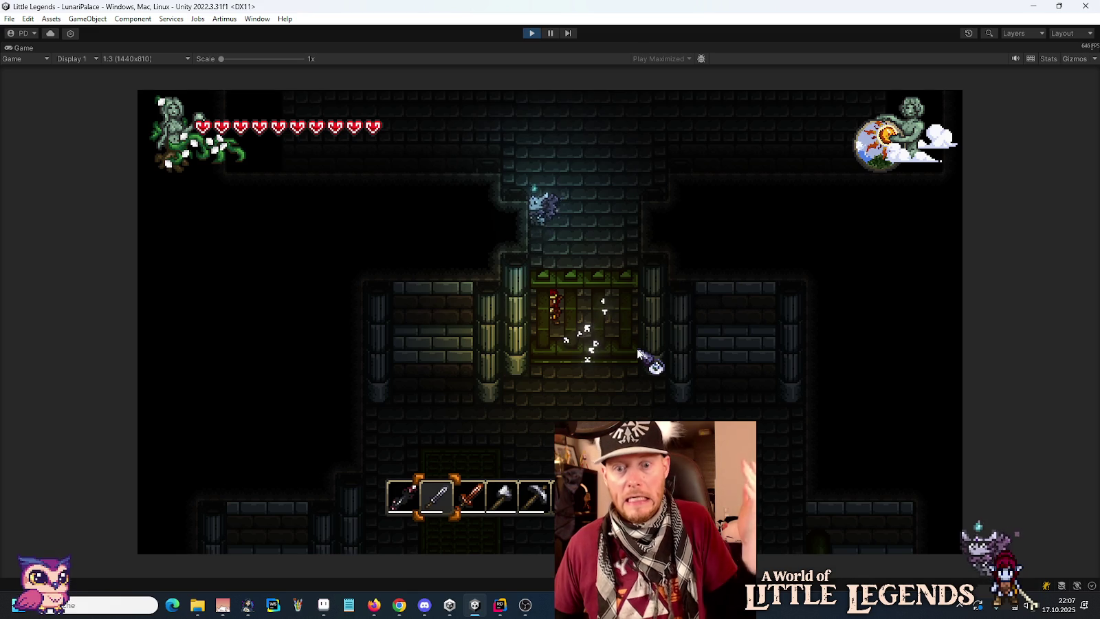
{"action": "key", "text": "e"}
{"action": "key", "text": "e"}
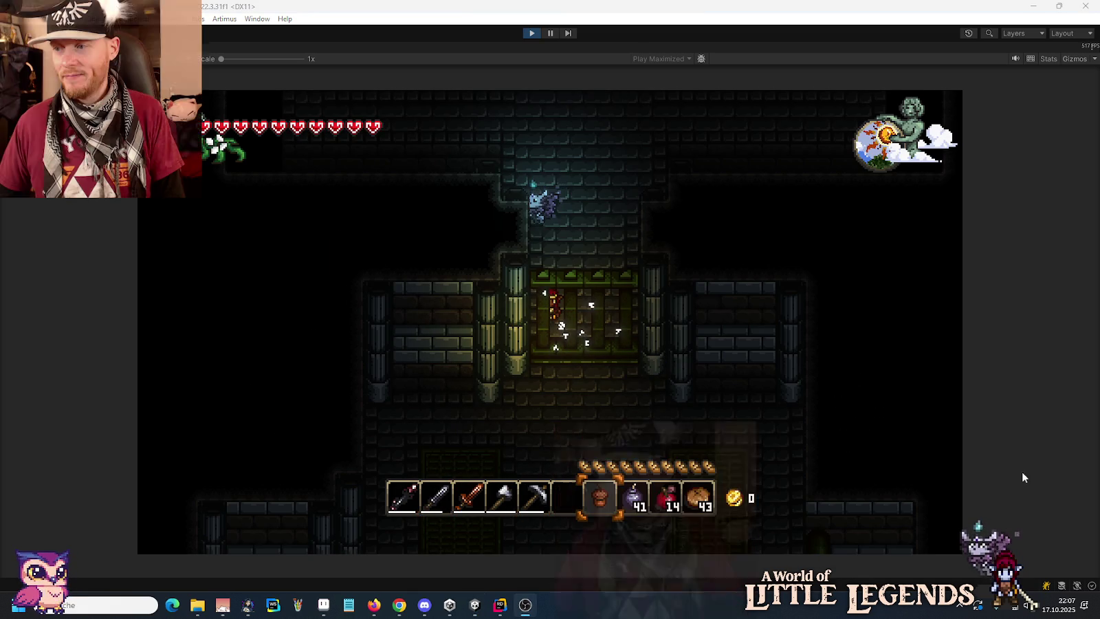
{"action": "left_click", "coordinate": [592, 505]}
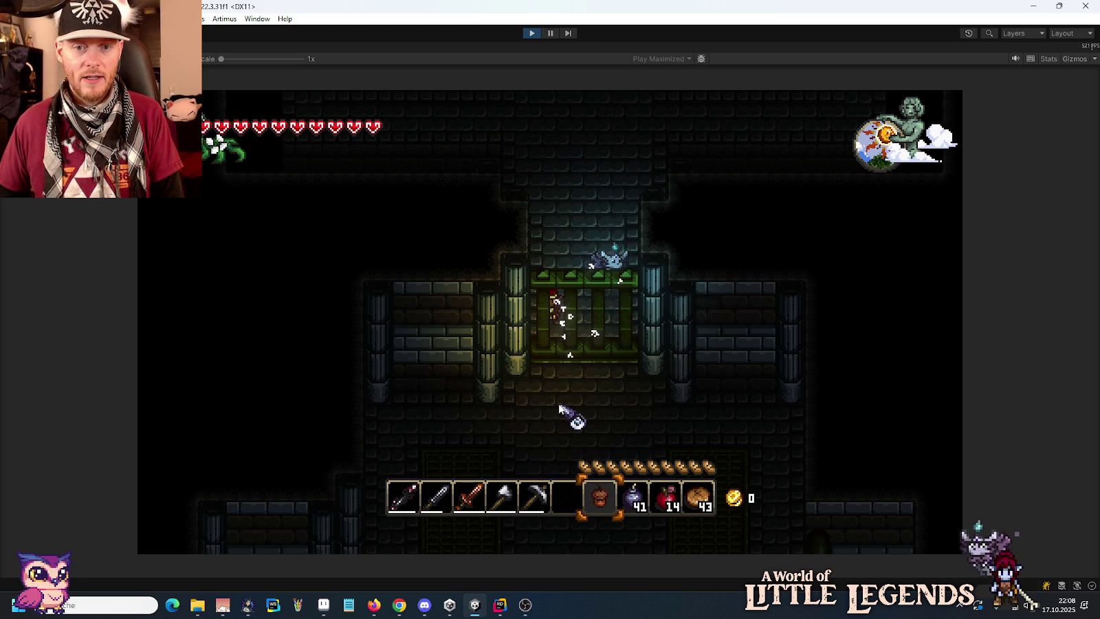
{"action": "key", "text": "e"}
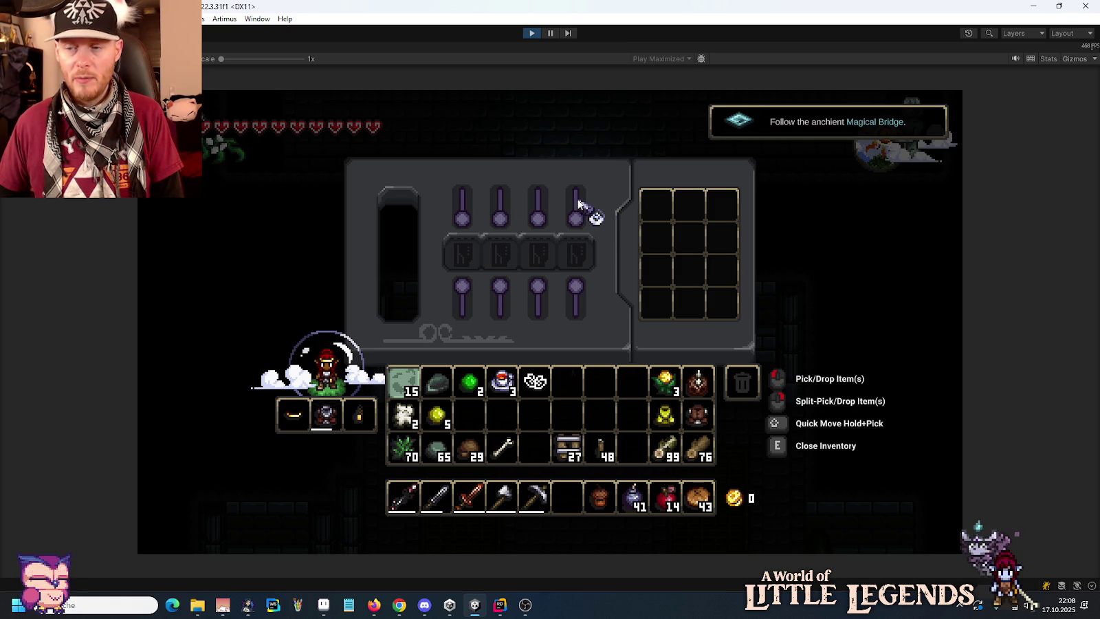
- Take one Fruit Tea from its stack, drop it into the second tablet slot, and close the inventory
{"action": "right_click", "coordinate": [504, 389]}
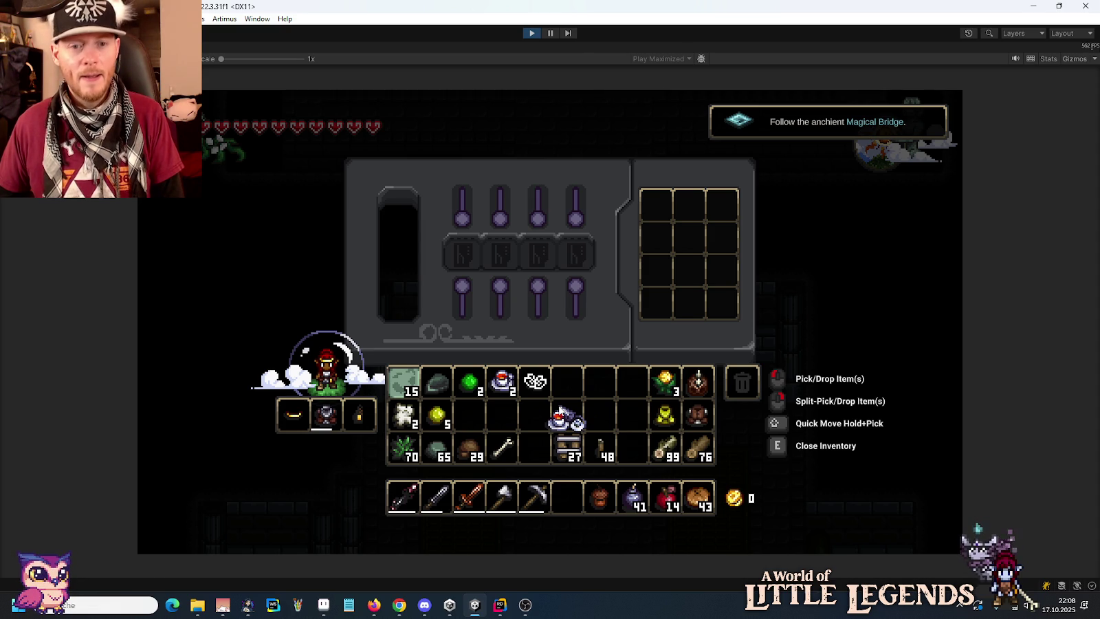
{"action": "left_click", "coordinate": [504, 258]}
{"action": "key", "text": "e"}
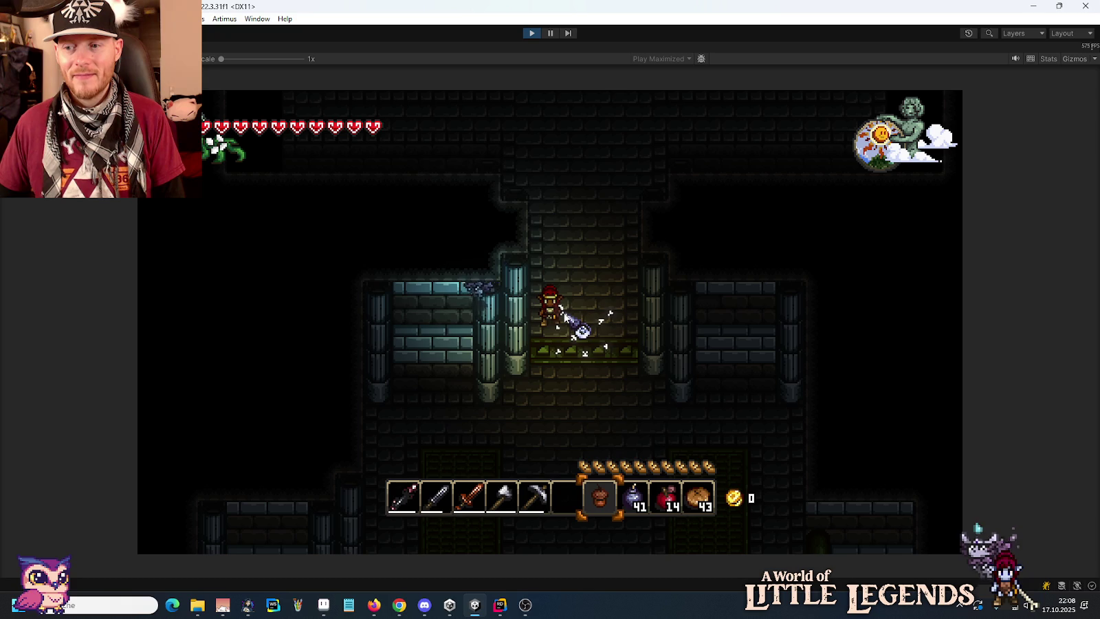
- Stop Play mode from the toolbar to return to the palace hall Scene view
{"action": "left_click", "coordinate": [534, 33]}
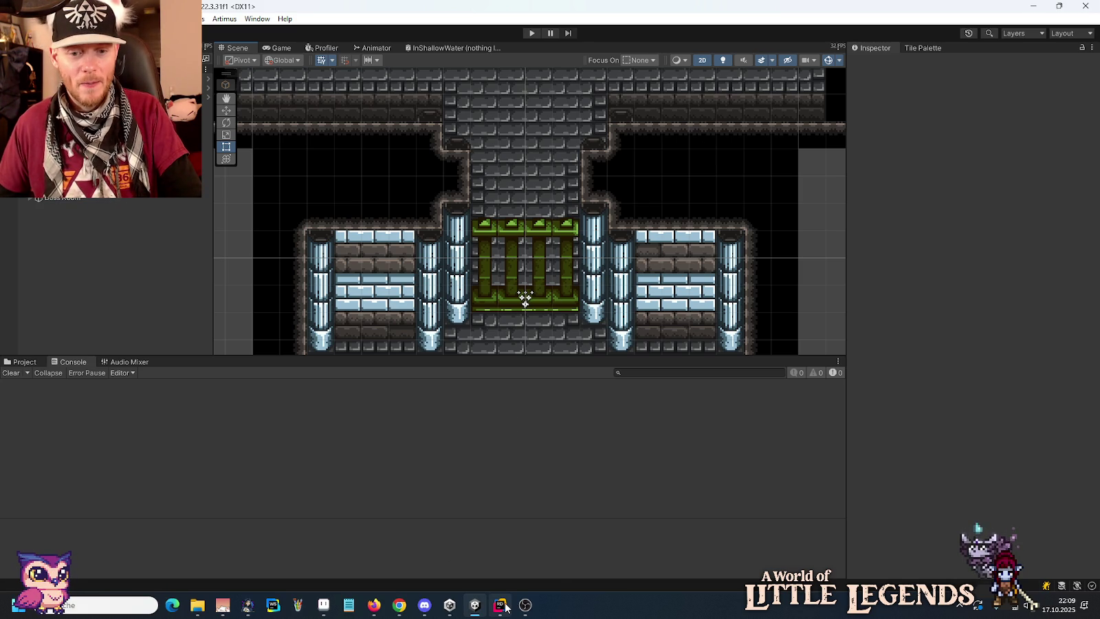
{"action": "mouse_move", "coordinate": [506, 606]}
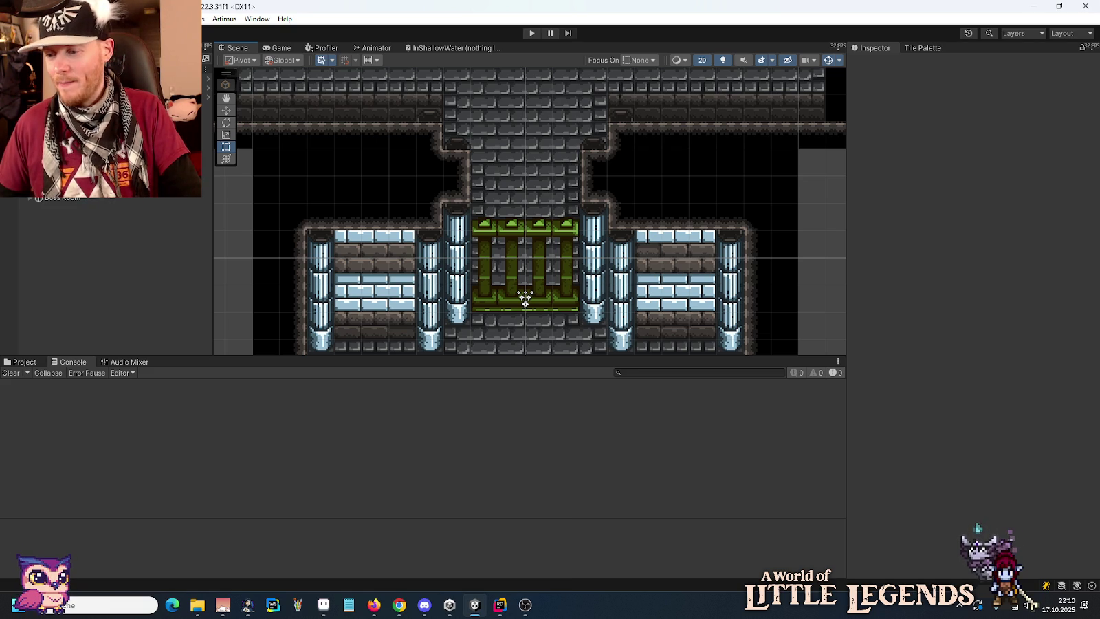
{"action": "key", "text": "alt+Tab"}
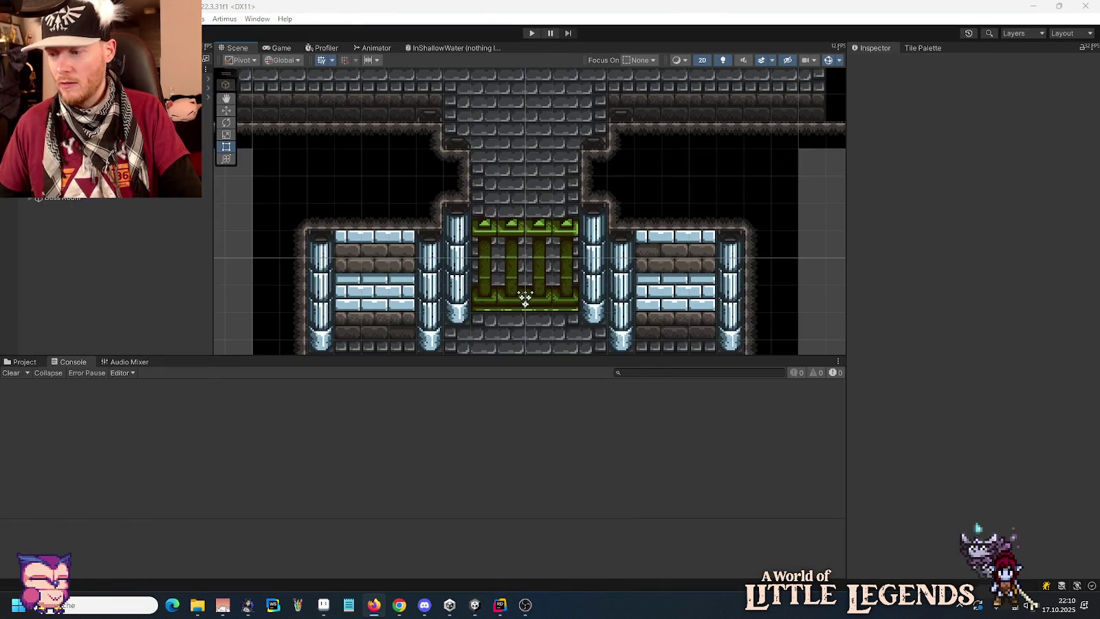